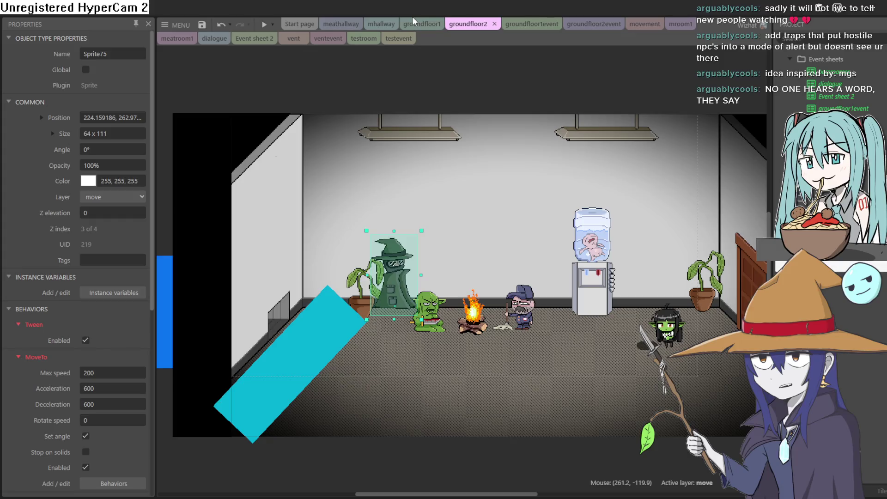
Include the 'movement' event sheet at the top of the testevent sheet
click(390, 39)
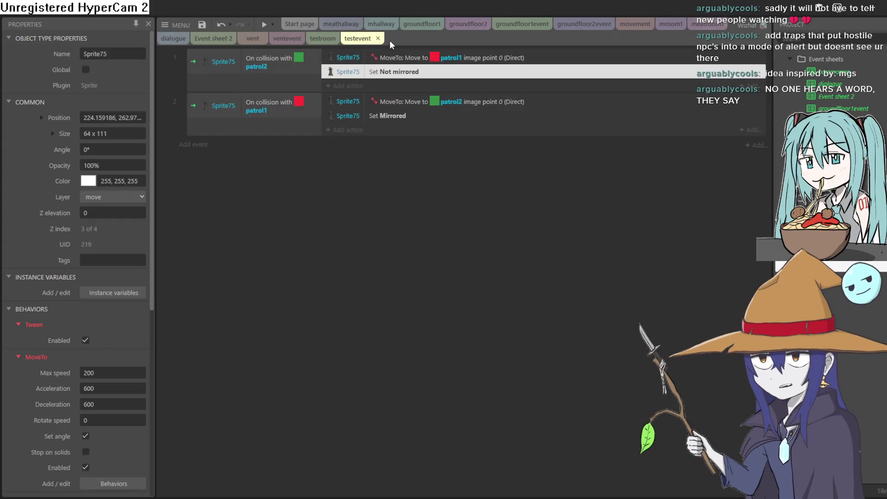
click(753, 145)
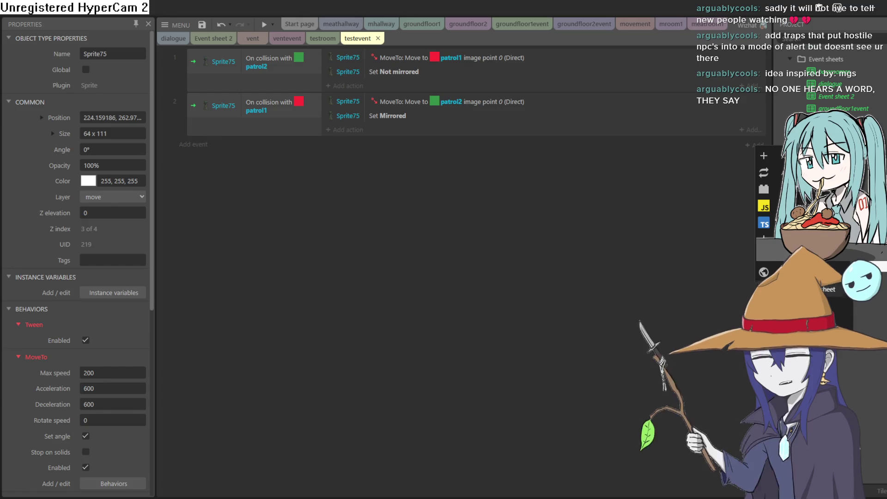
click(763, 172)
double_click(382, 265)
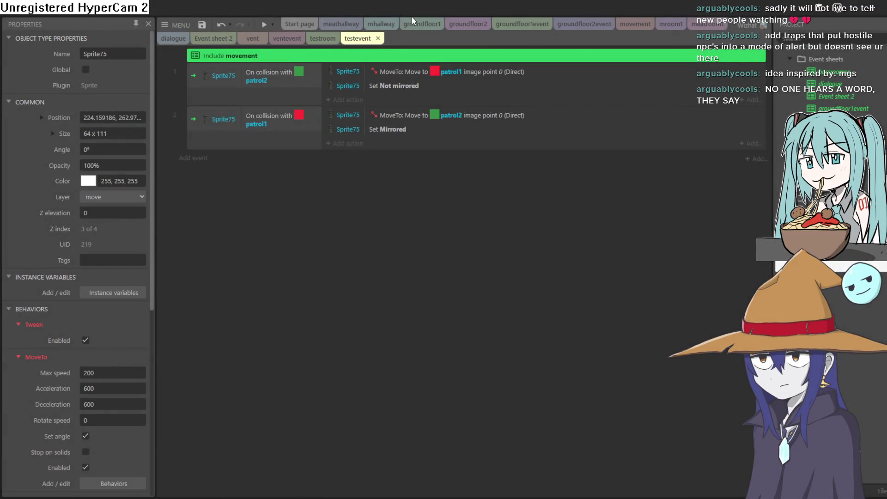
Look at the groundfloor1 layout, then bring up the testroom layout
click(419, 24)
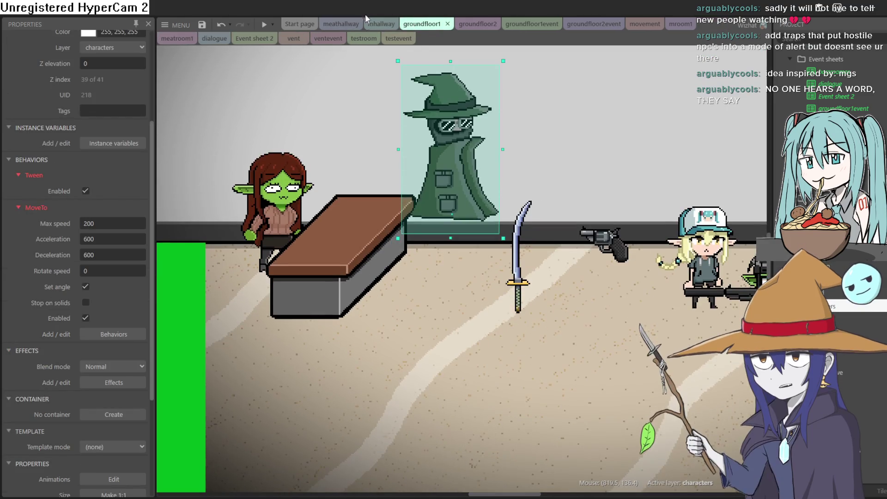
click(391, 40)
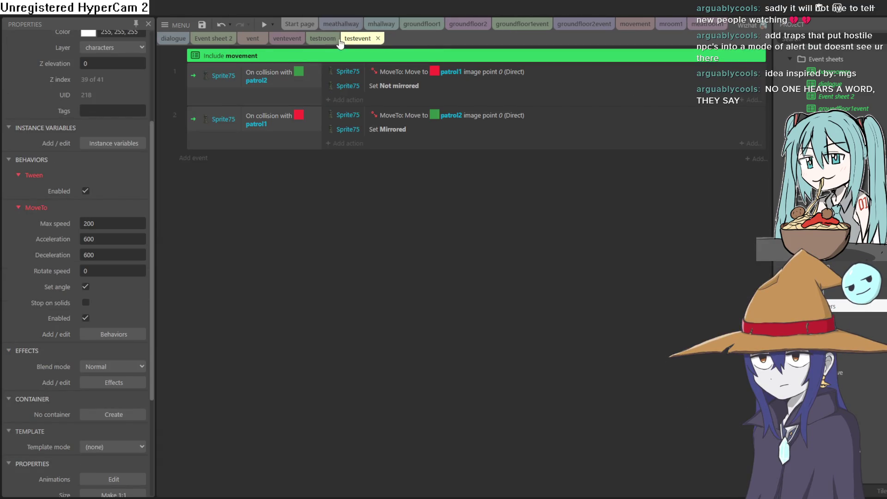
click(333, 40)
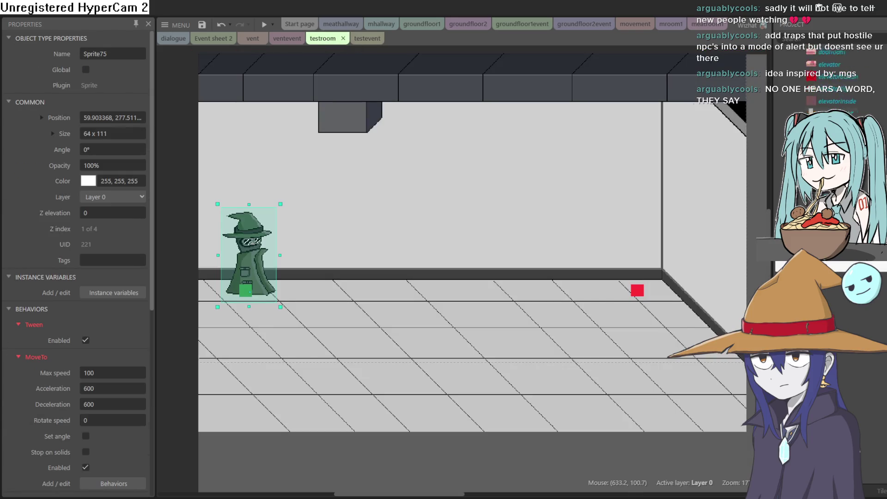
Drag a goblin from the Project bar into testroom and settle it onto the floor tiles
mouse_move(827, 120)
mouse_down()
mouse_move(598, 224)
mouse_move(539, 267)
mouse_up()
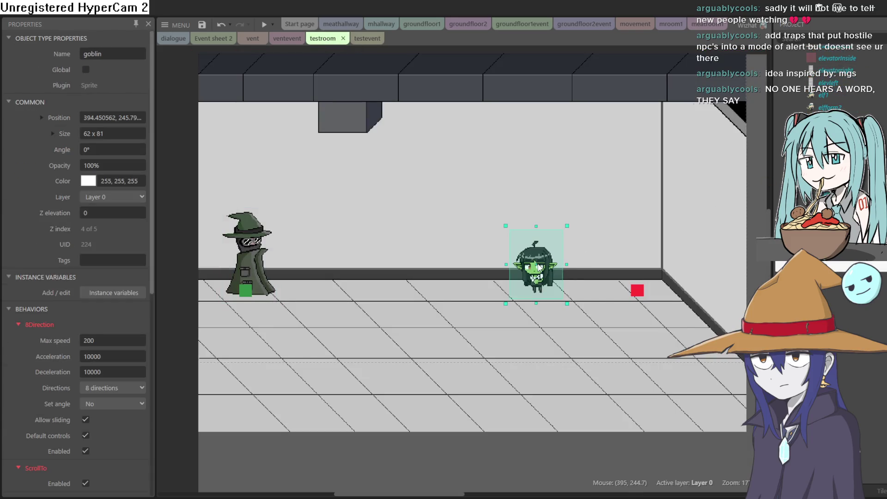
drag(316, 143, 344, 91)
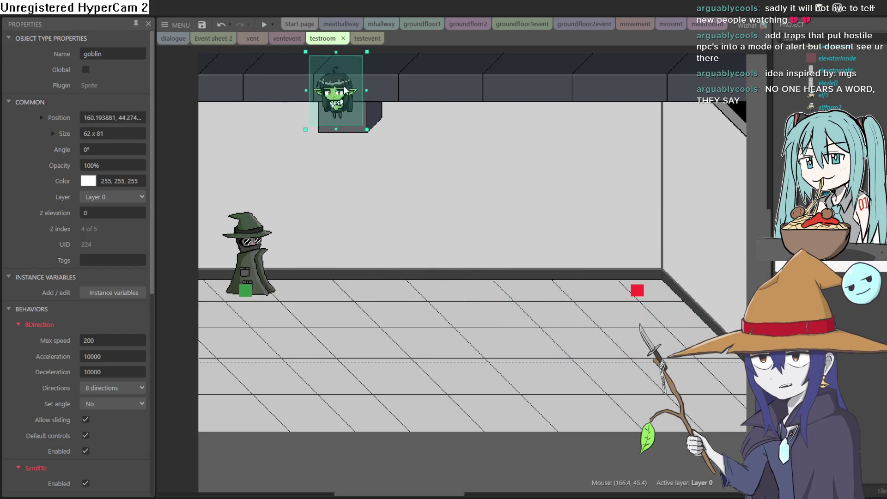
drag(349, 361, 355, 374)
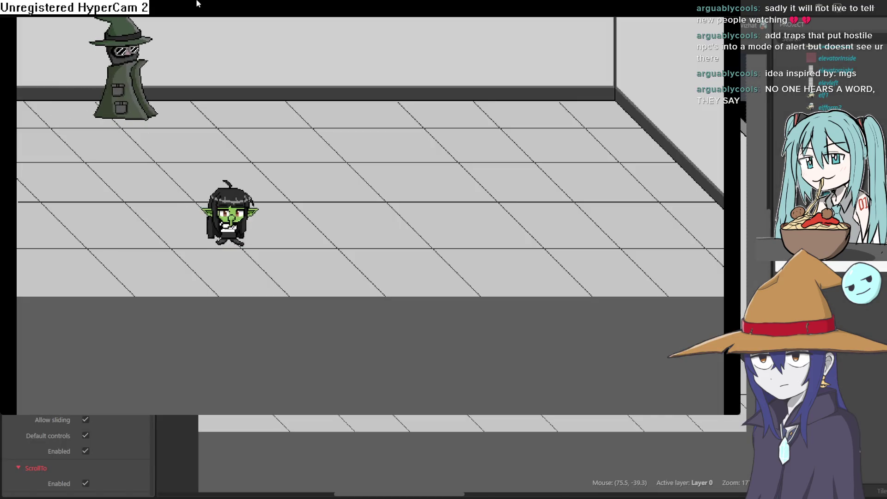
Walk the goblin down-left and up-right around the preview with the arrow keys
key(Down)
key(Left)
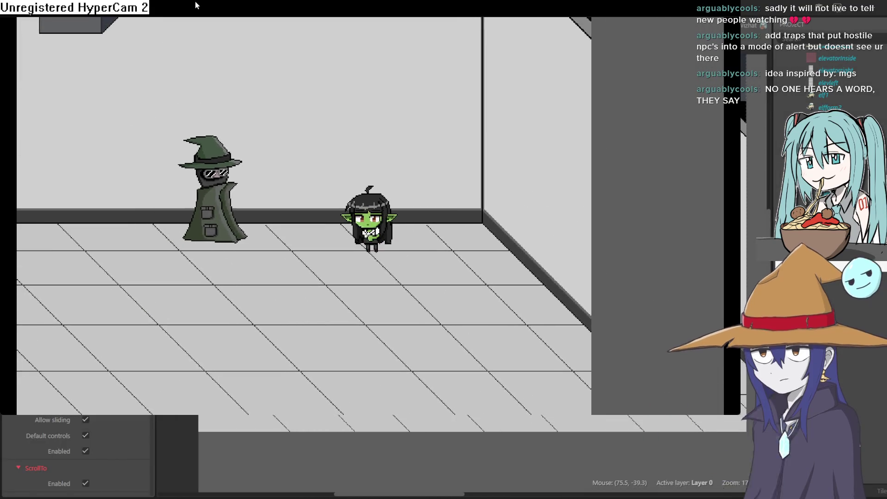
key(Up)
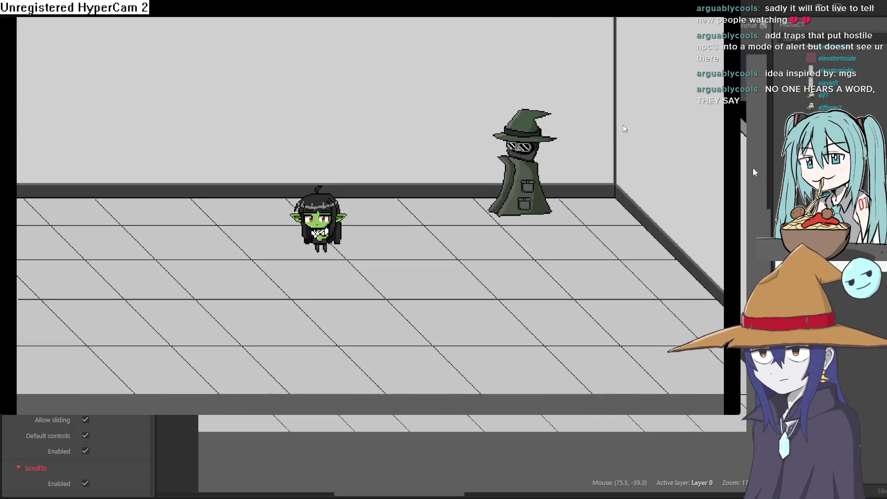
key(Left)
key(Down)
key(Left)
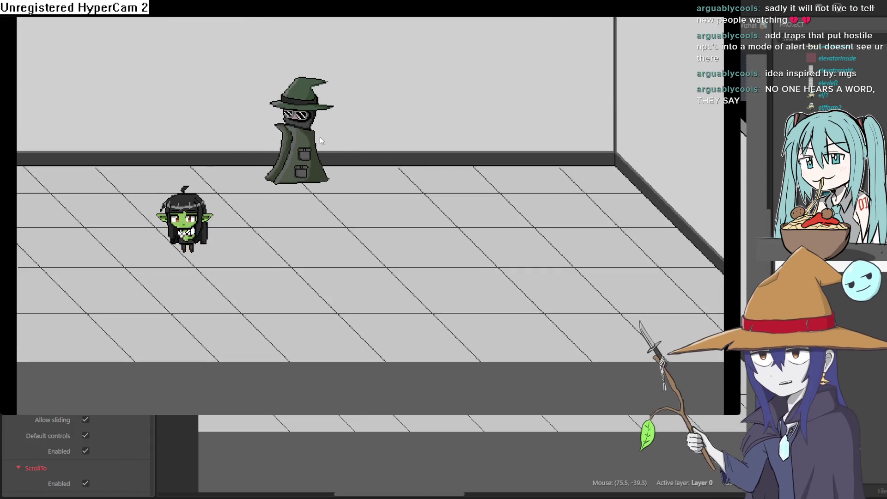
key(Right)
key(Up)
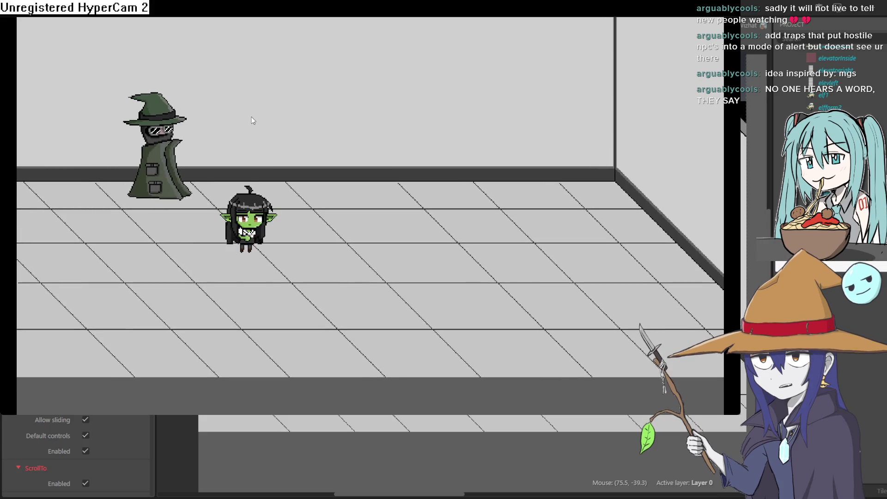
key(Up)
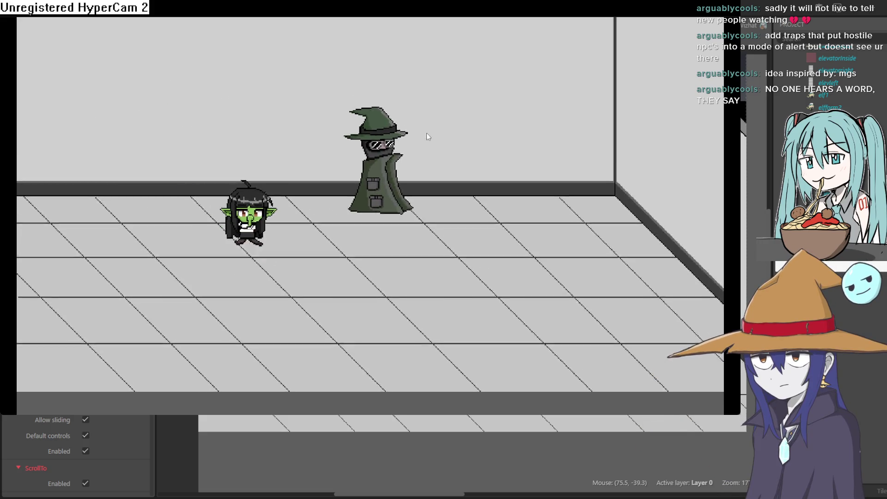
key(Right)
key(Right)
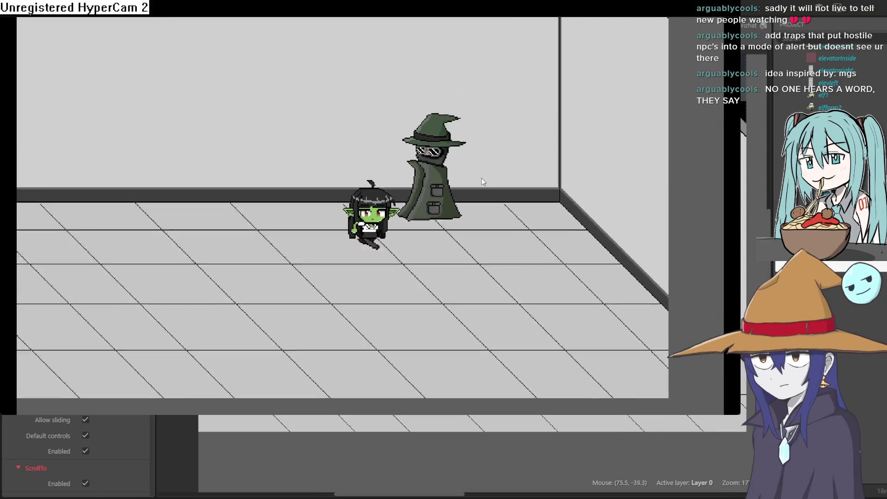
key(Down)
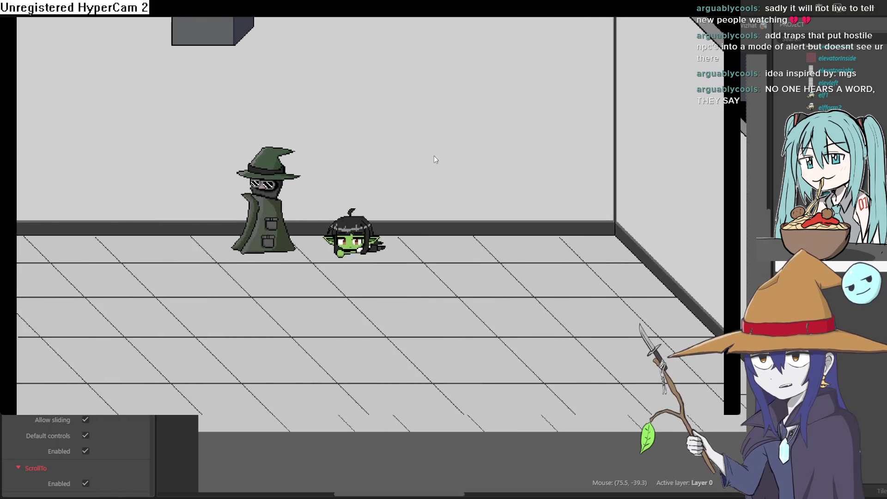
key(Left)
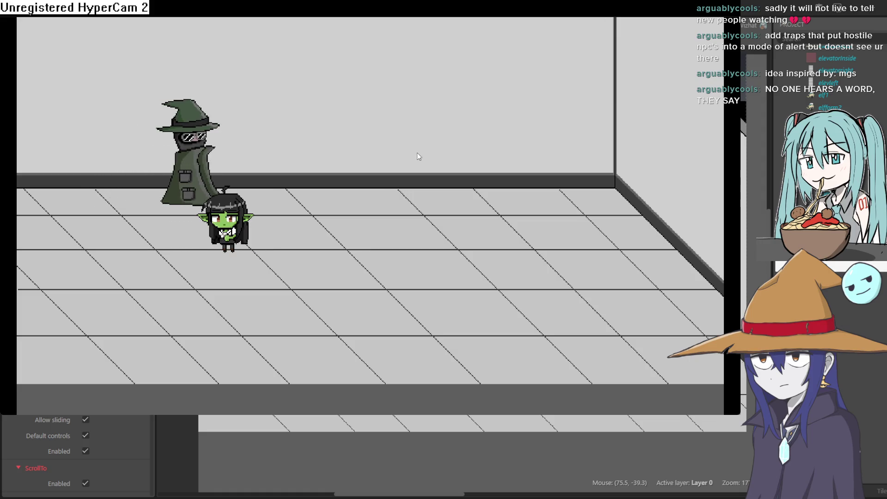
Walk the goblin toward the back wall and across the room, then close with Alt+F4
key(Up)
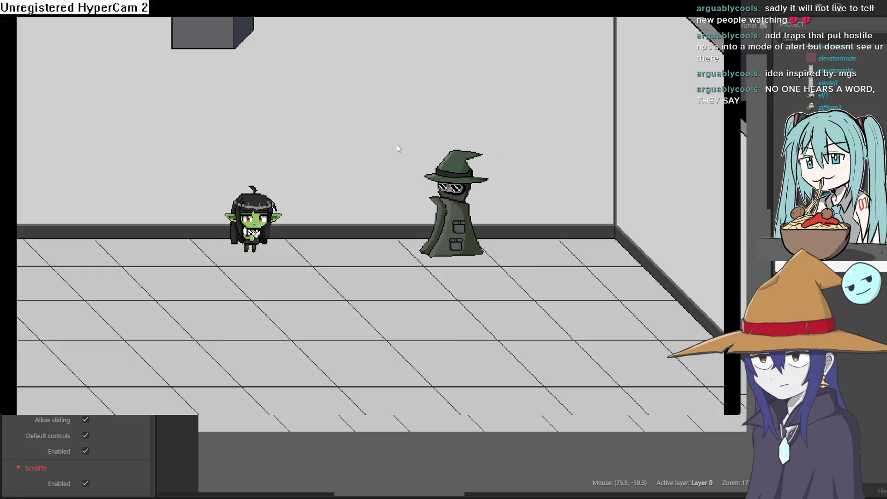
key(Down)
key(Right)
key(Up)
key(Left)
key(Left)
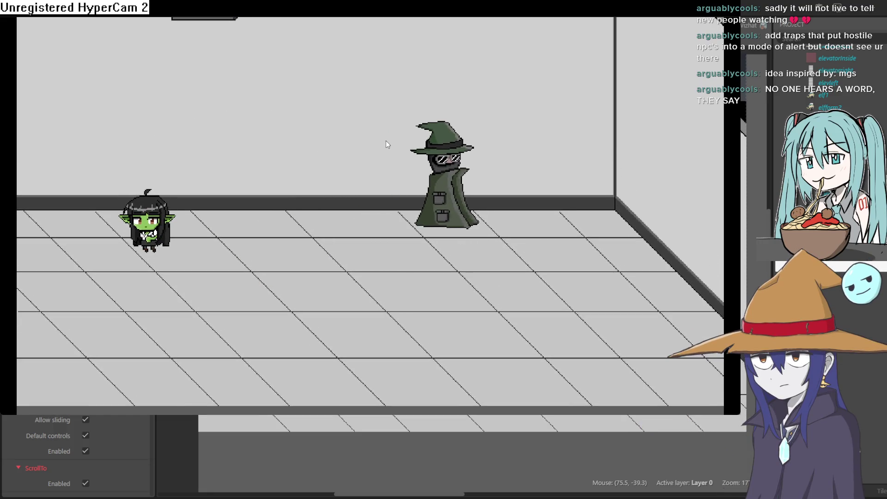
key(Right)
key(Right)
key(Up)
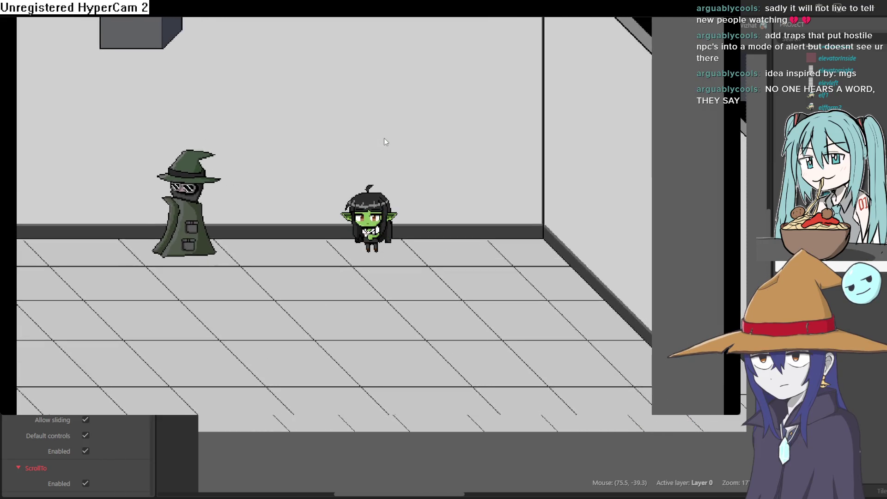
key(Left)
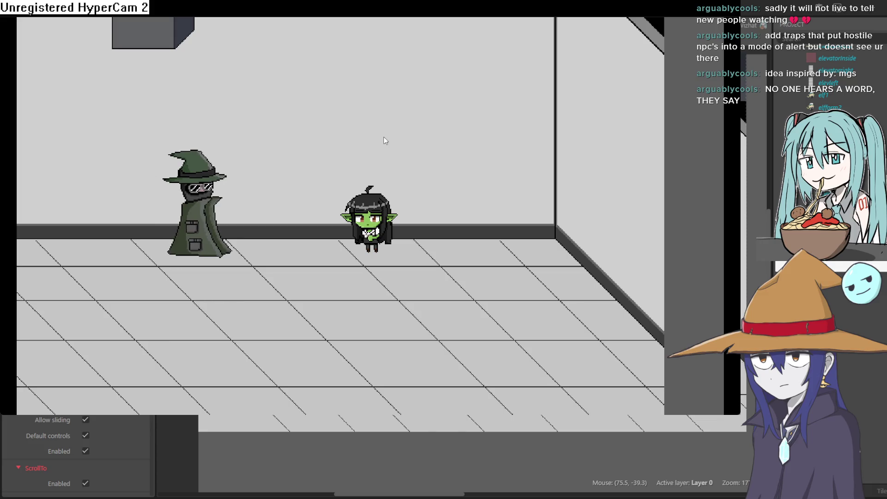
key(Up)
key(Left)
key(Up)
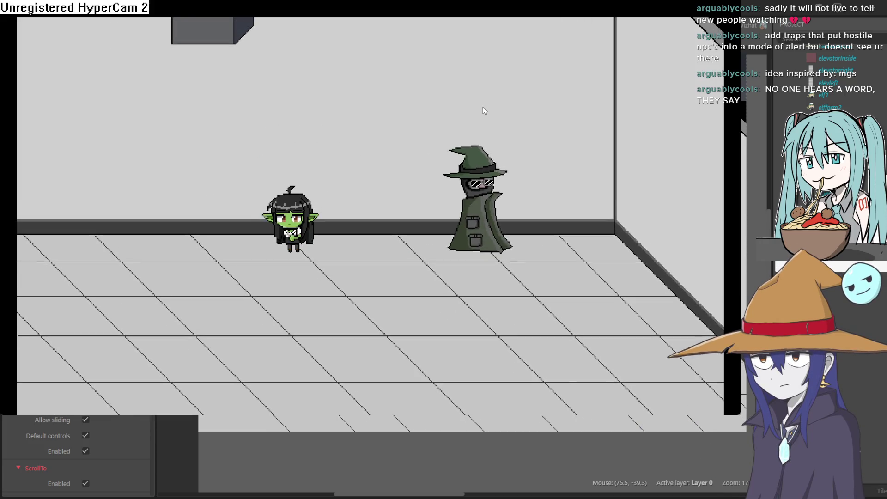
key(Left)
key(Down)
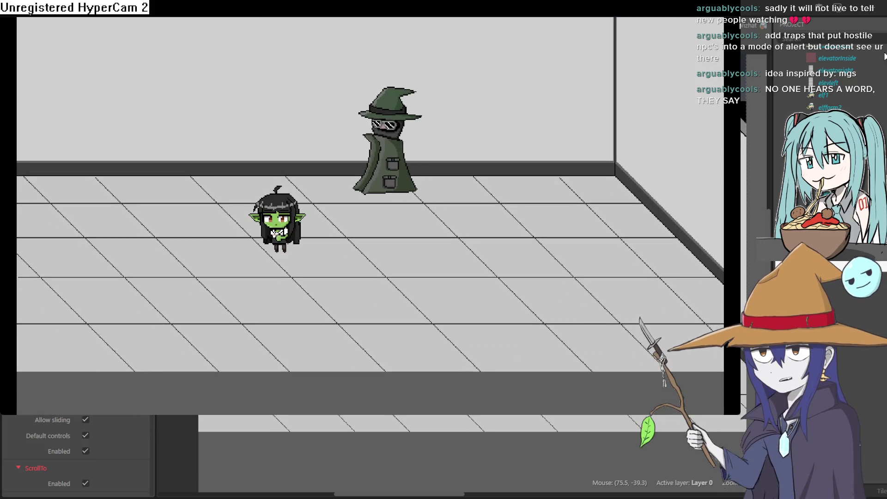
key(alt+F4)
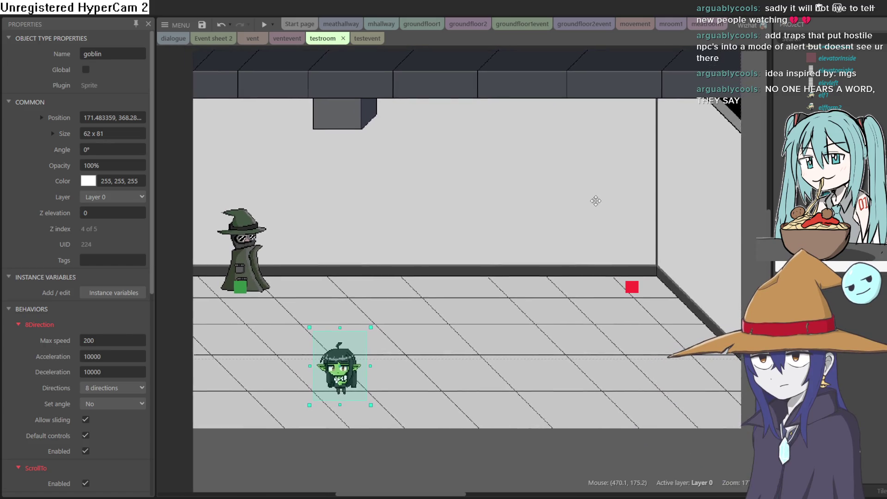
Copy the Every tick camera-scroll event from the groundfloor2event sheet
drag(599, 200, 588, 206)
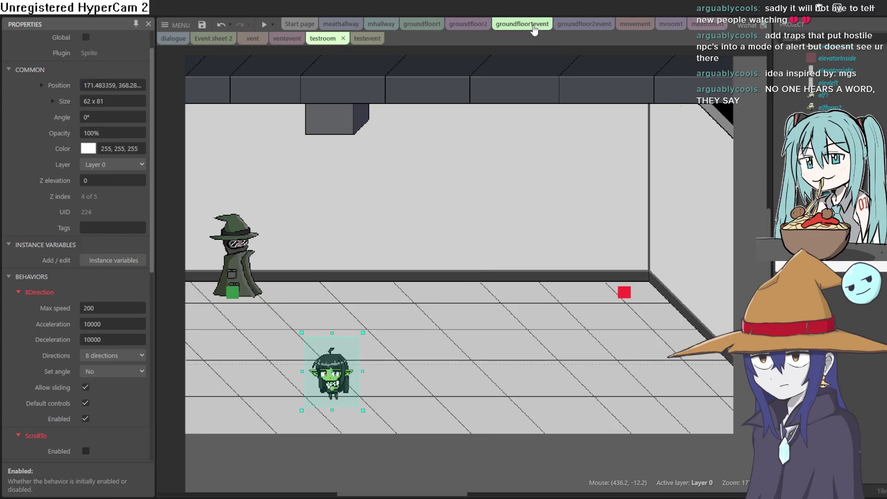
click(359, 39)
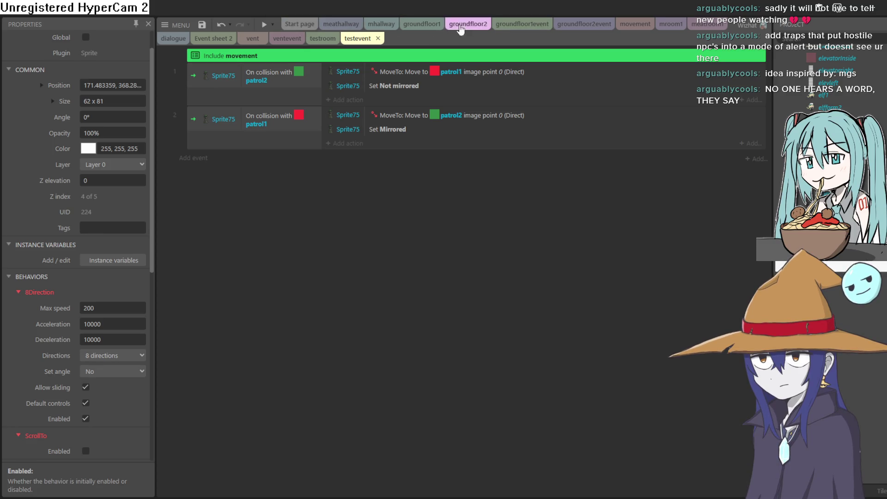
click(562, 28)
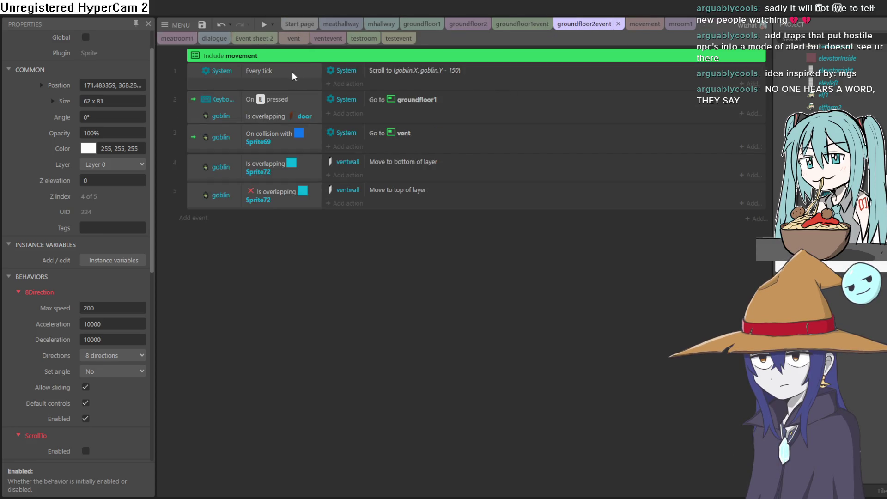
click(278, 81)
right_click(278, 79)
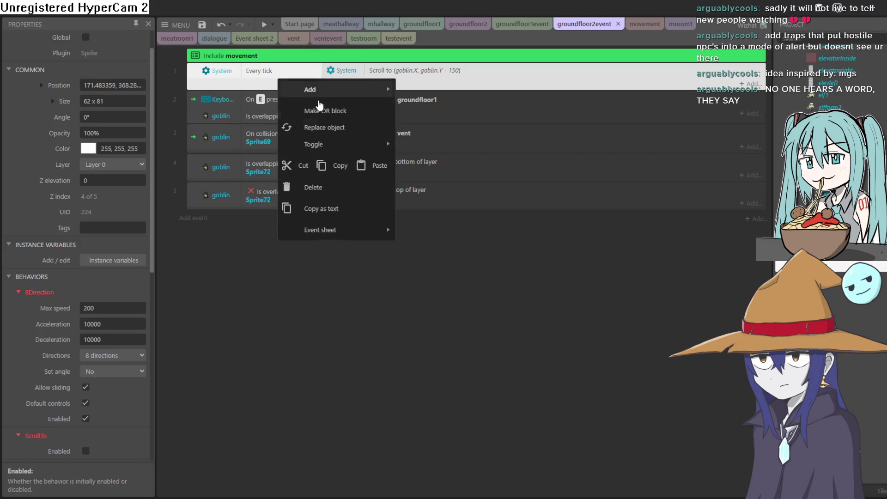
click(341, 166)
Paste the Every tick event into the testevent sheet and launch a preview
click(521, 27)
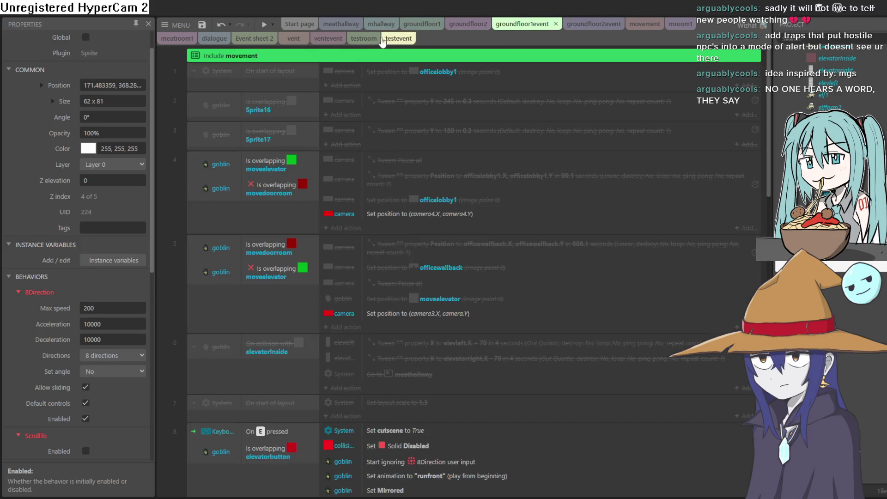
click(388, 40)
right_click(224, 168)
click(186, 139)
right_click(225, 173)
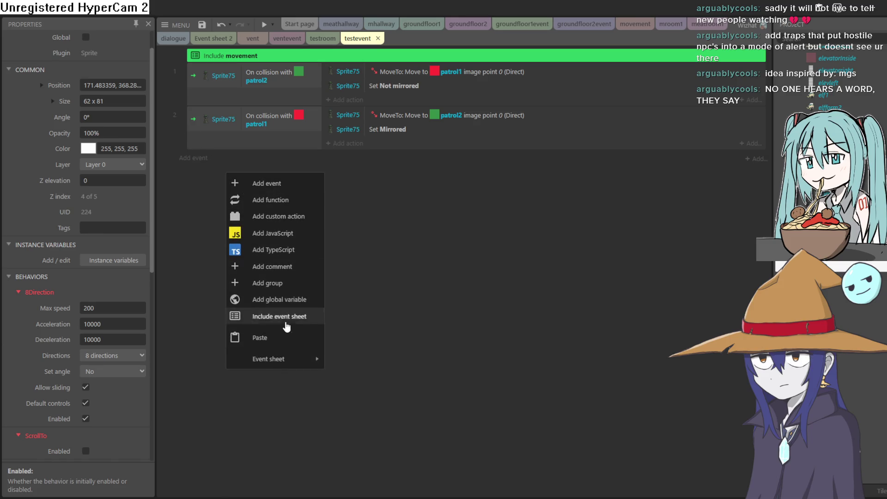
click(288, 340)
click(264, 25)
Walk the goblin around the floor in every direction while the camera follows it
key(Up)
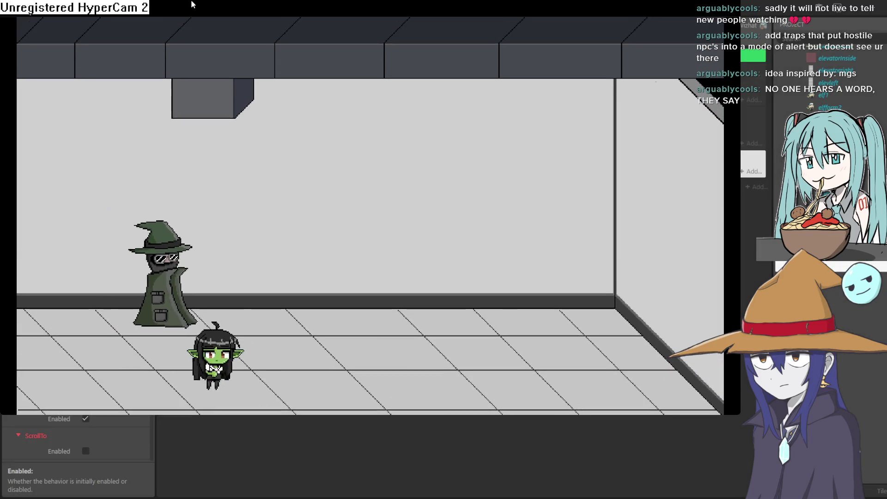
key(Right)
key(Left)
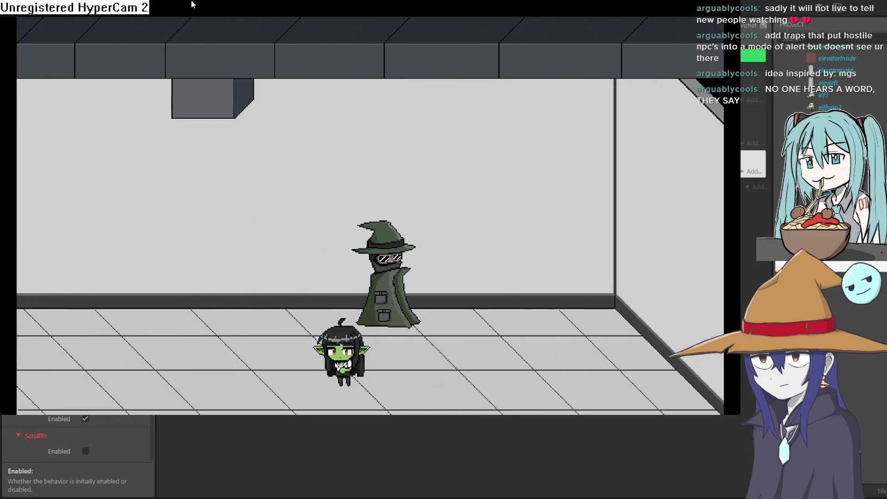
key(Up)
key(Right)
key(Down)
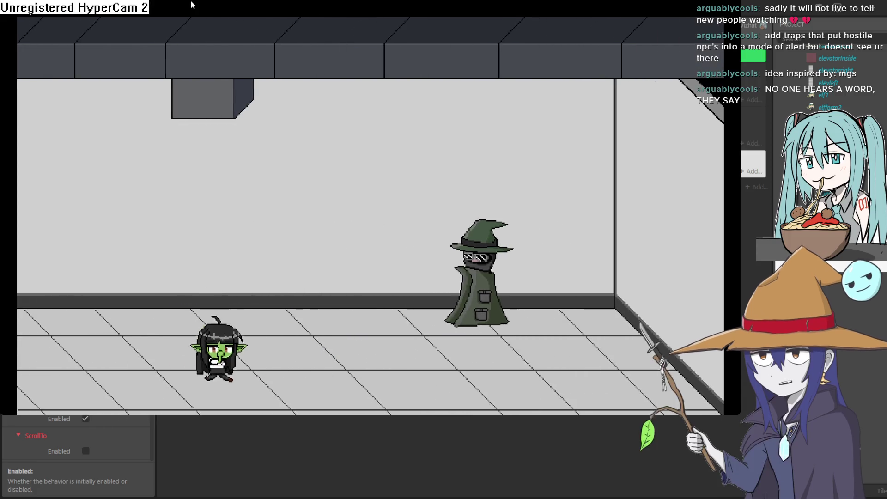
key(Right)
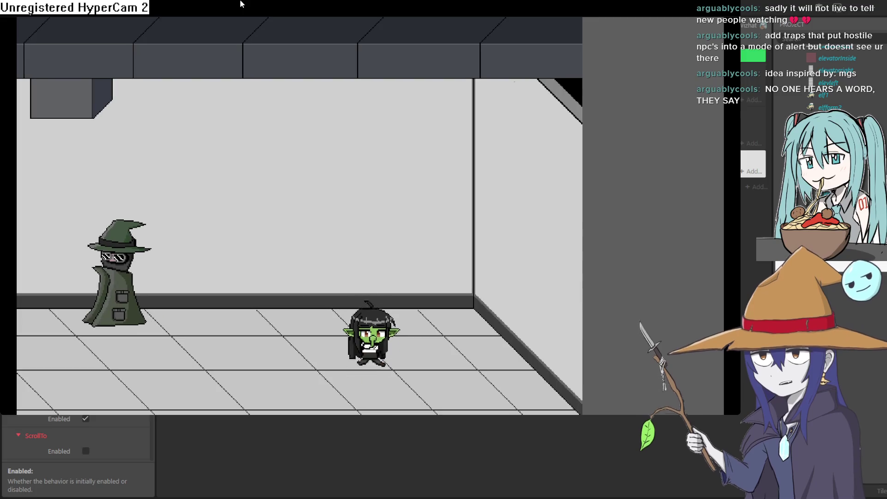
key(Up)
key(Left)
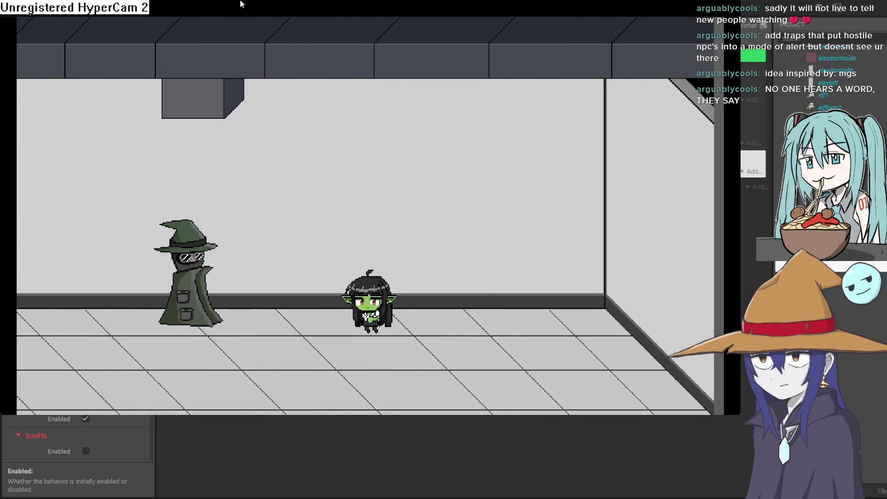
key(Down)
key(Left)
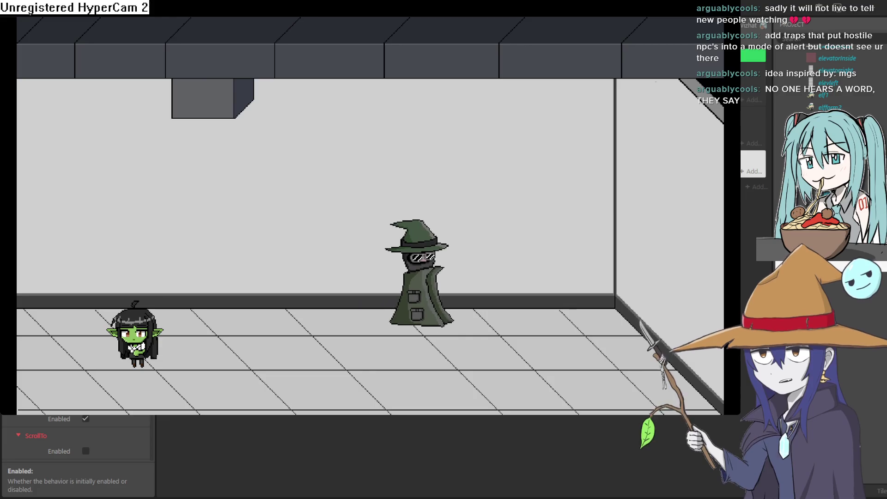
key(Right)
key(Down)
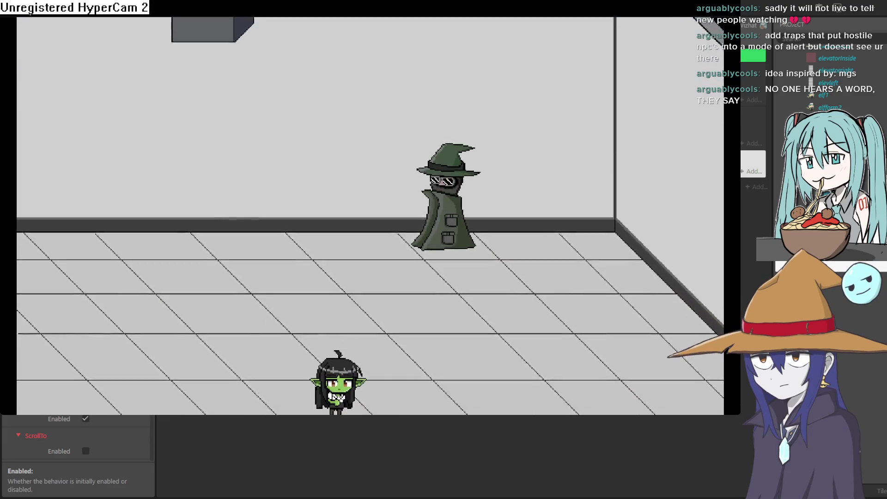
key(Up)
key(Right)
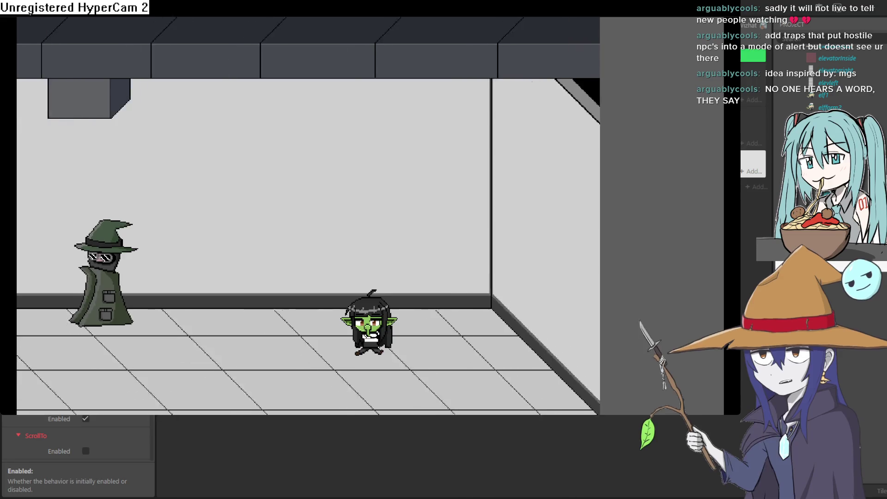
key(Left)
key(Left)
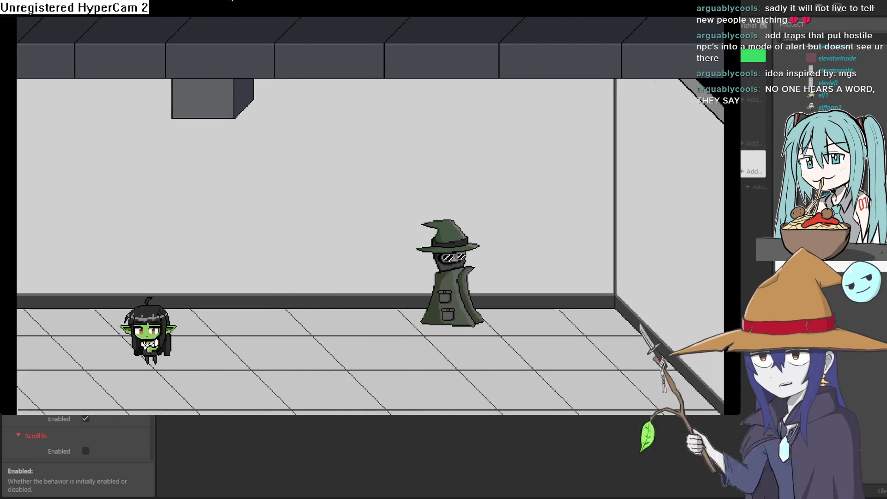
key(Down)
key(Right)
key(Up)
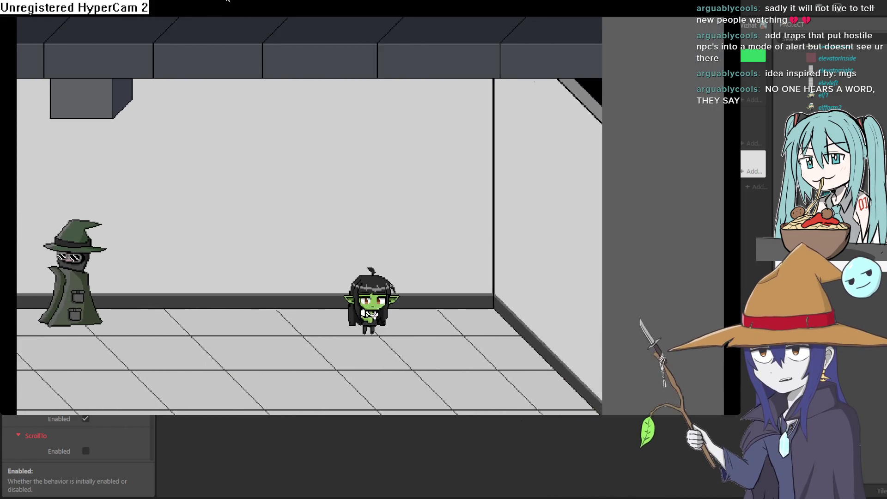
Crouch and crawl the goblin left and right, stand it up, and close the preview
key(Left)
key(Down)
key(Left)
key(Left)
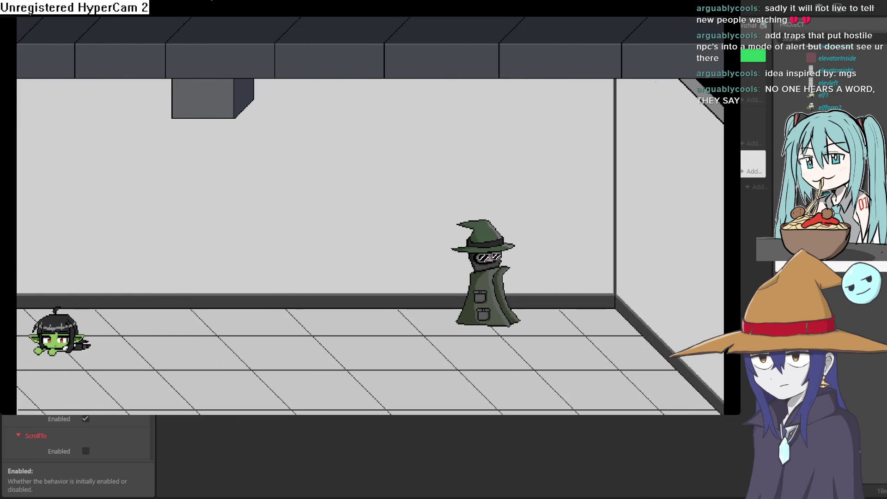
key(Right)
key(Down)
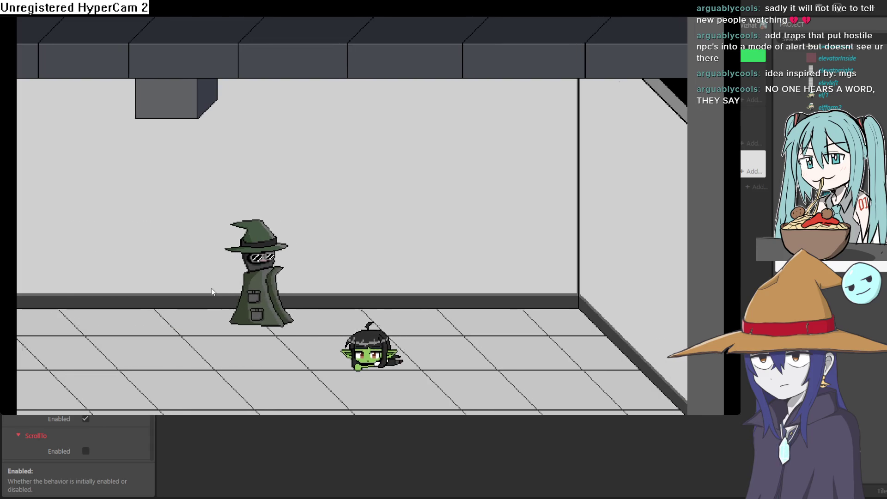
key(Left)
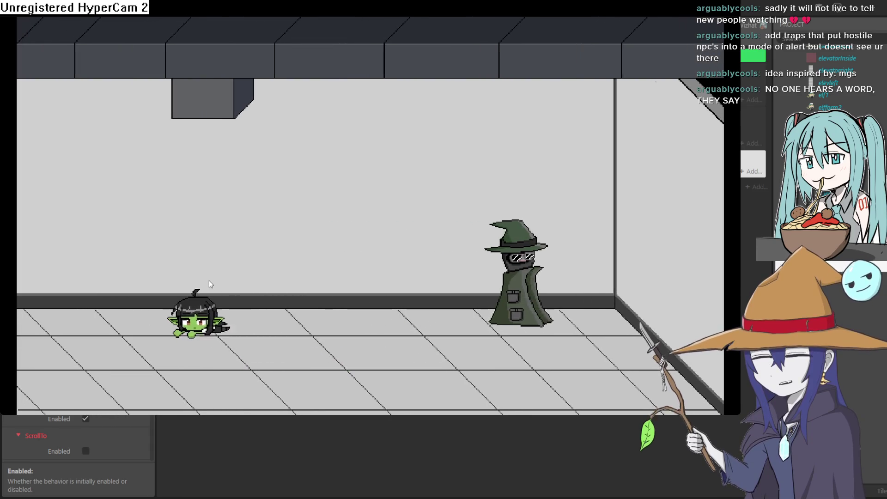
key(Down)
key(Right)
key(Right)
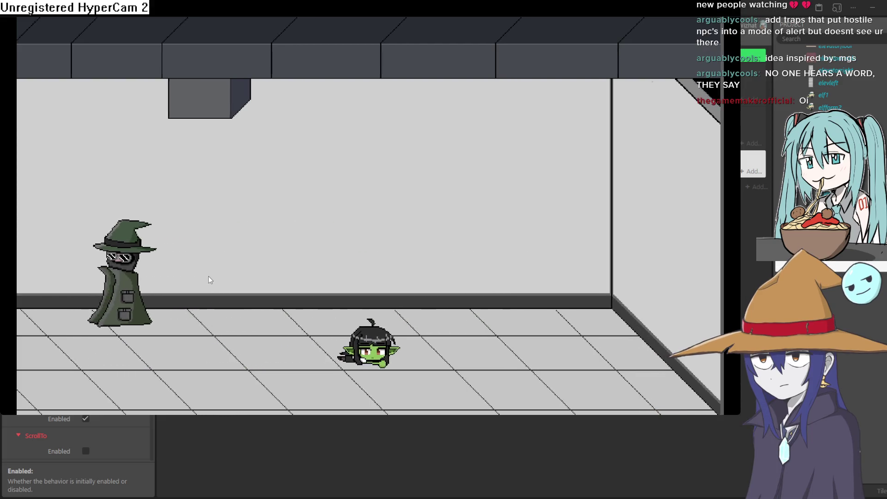
key(Right)
key(Left)
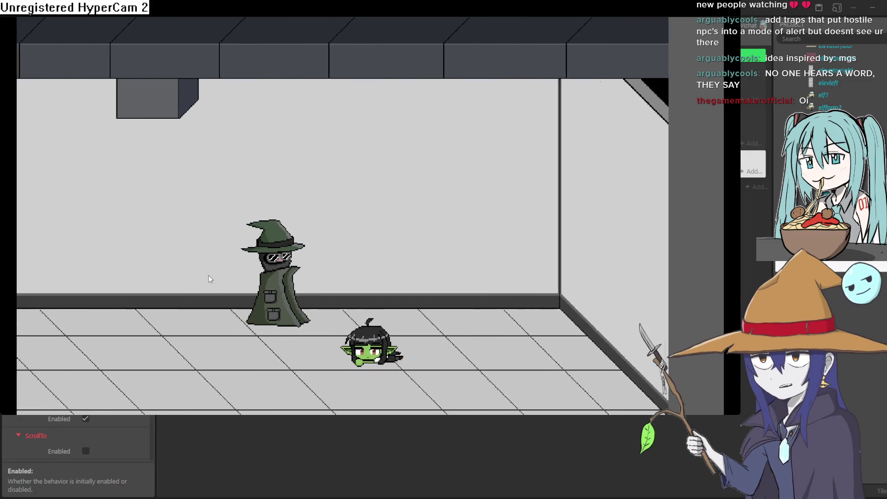
key(Up)
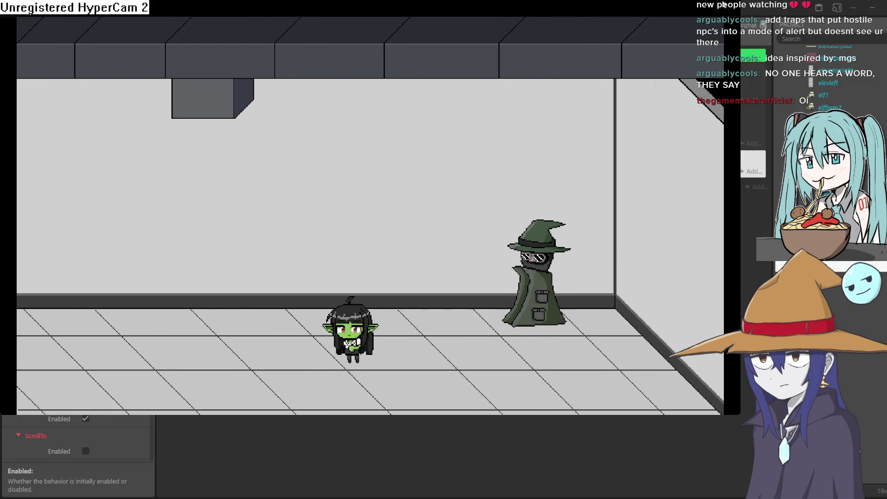
click(724, 5)
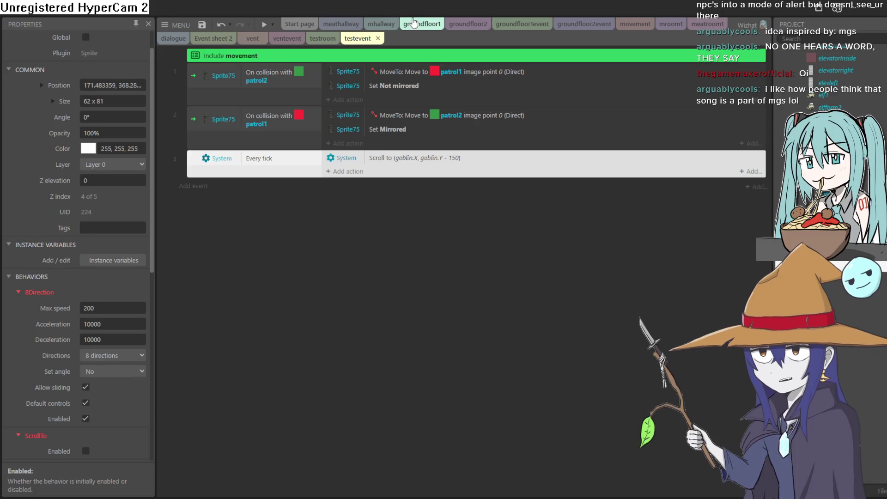
Frame the witch, goblin and patrol markers in testroom and widen the Properties panel
click(323, 40)
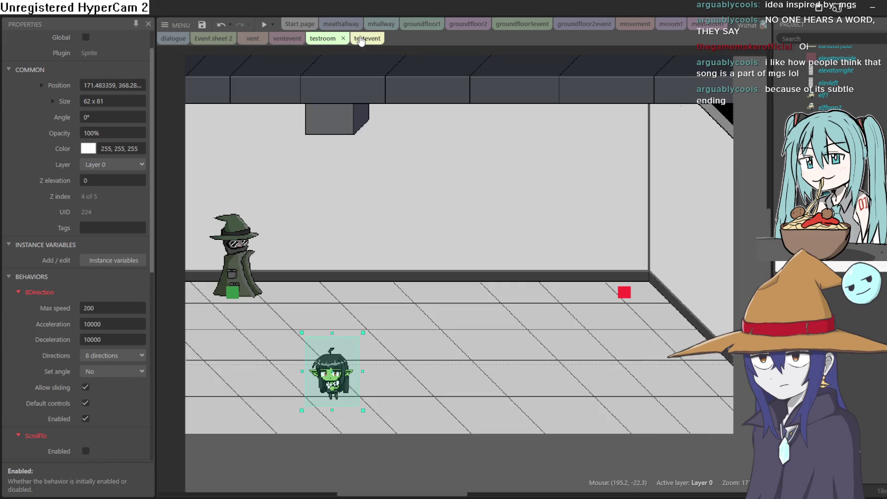
scroll(485, 157, right, 5)
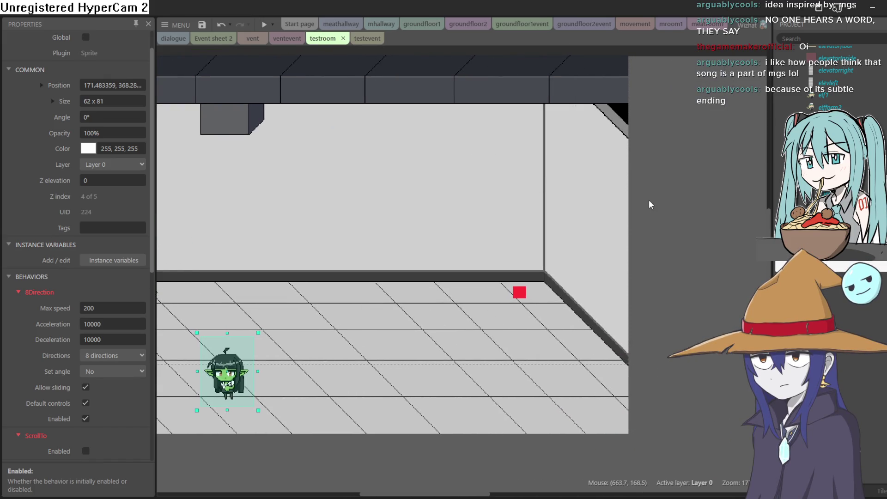
scroll(649, 200, down, 2)
scroll(683, 198, down, 1)
mouse_move(691, 196)
mouse_down()
mouse_move(507, 195)
mouse_move(417, 172)
mouse_move(408, 178)
mouse_up()
drag(456, 156, 524, 194)
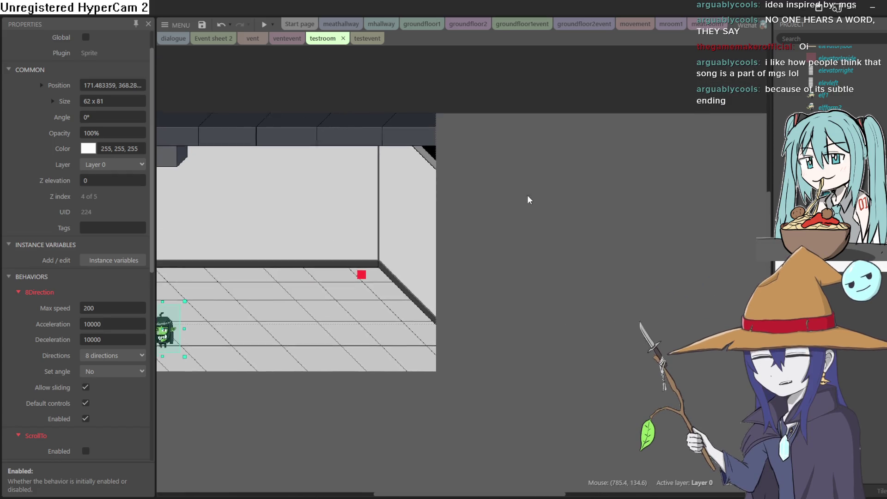
scroll(139, 137, up, 1)
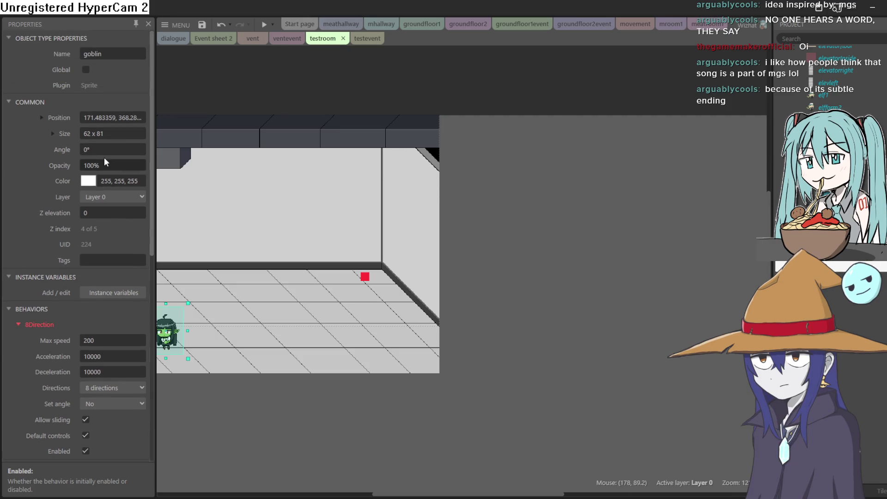
drag(489, 247, 625, 228)
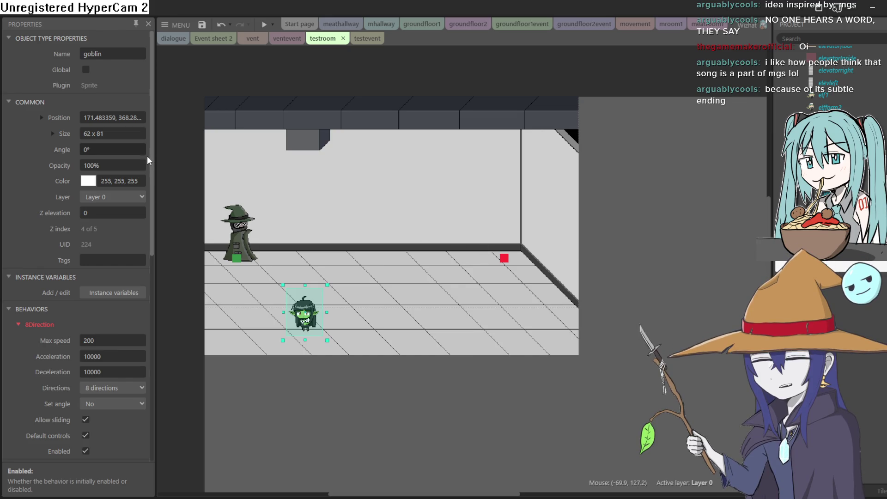
drag(153, 153, 182, 153)
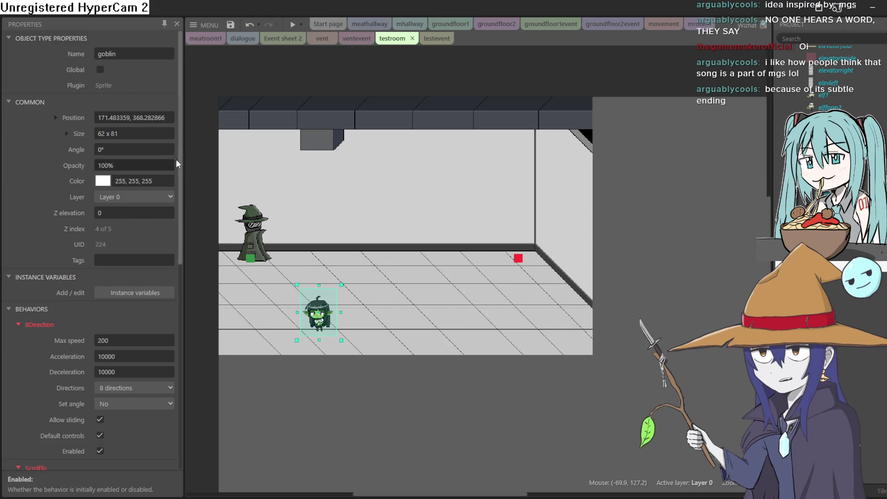
mouse_move(180, 160)
mouse_down()
mouse_move(187, 252)
mouse_move(195, 116)
mouse_up()
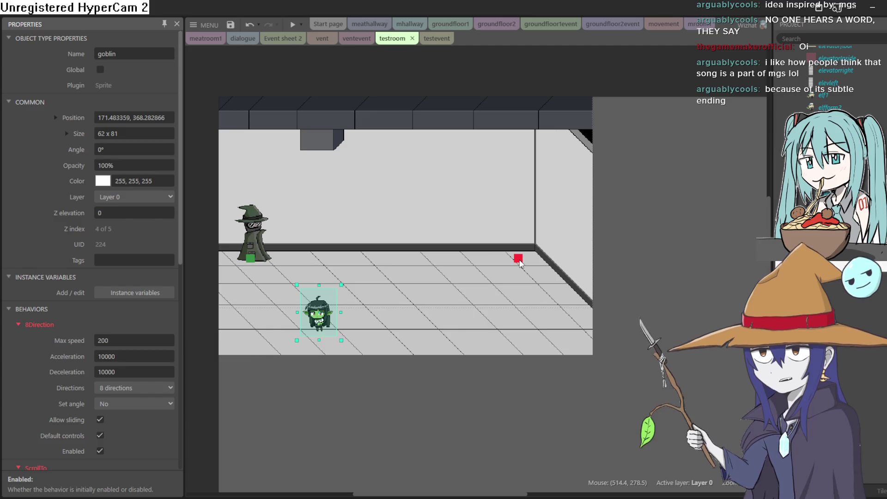
Add another red patrol marker at the left of the floor
mouse_move(520, 265)
mouse_down()
mouse_move(521, 289)
mouse_move(544, 337)
mouse_up()
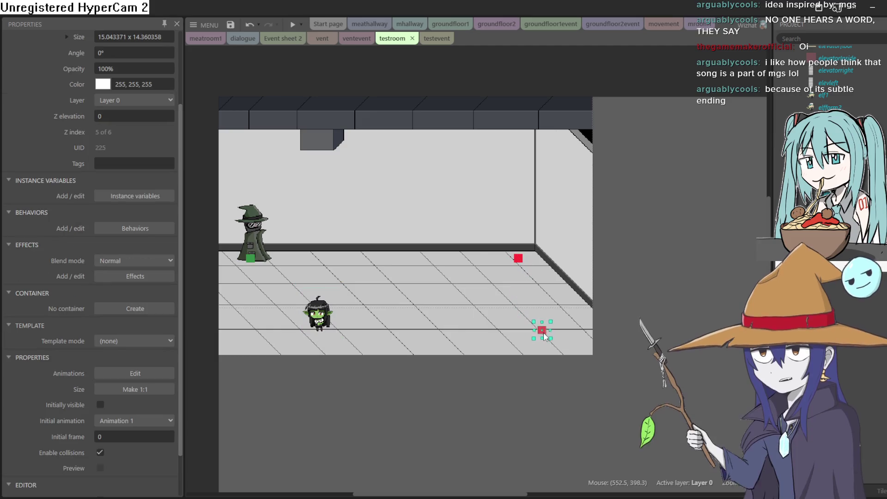
key(ctrl+z)
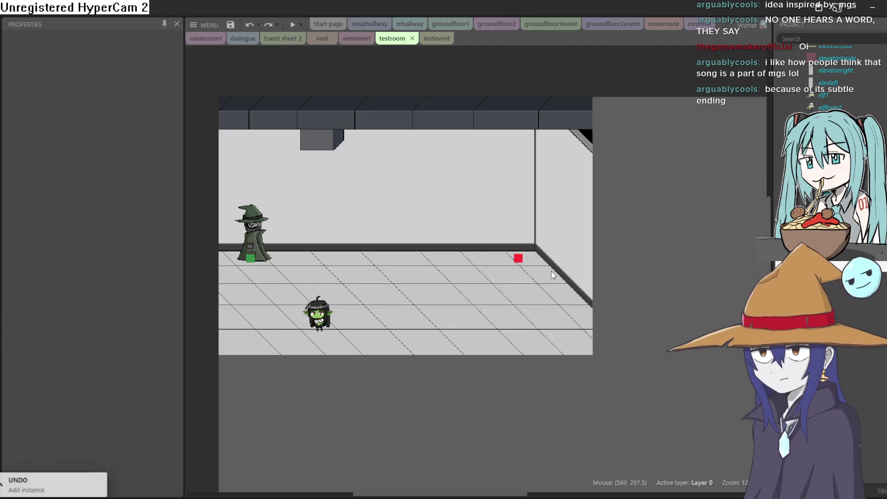
click(519, 259)
right_click(519, 257)
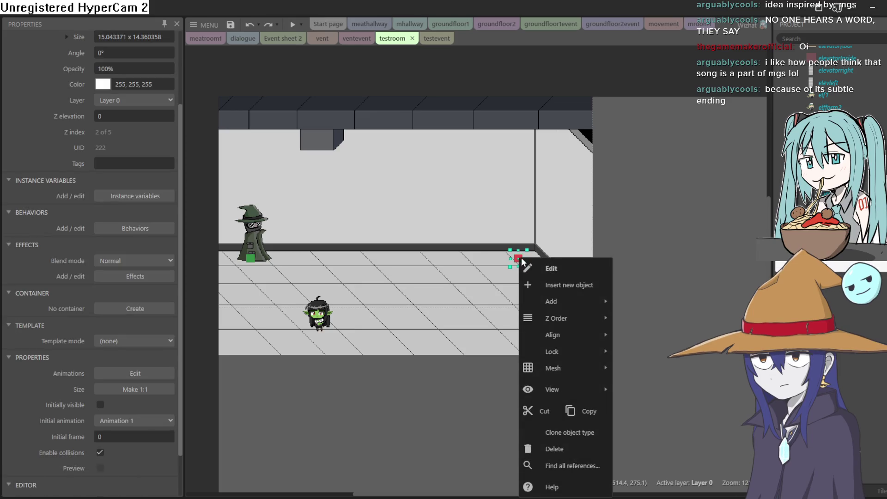
click(585, 432)
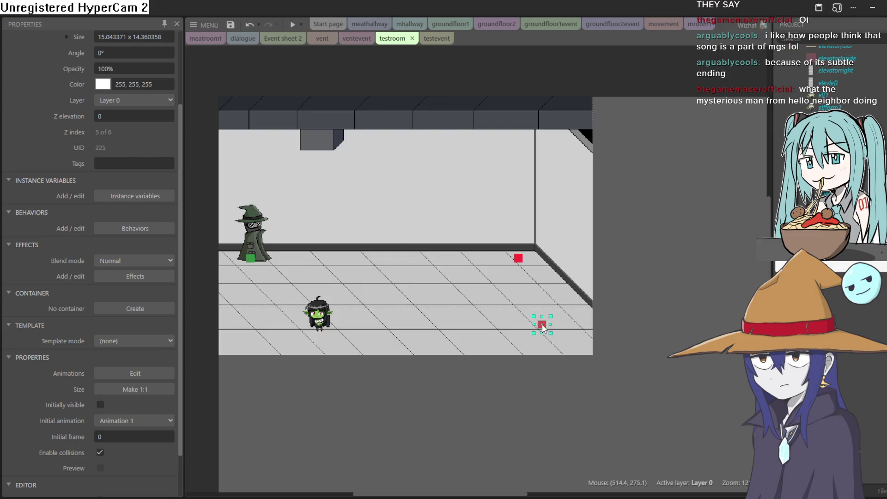
right_click(542, 327)
click(612, 261)
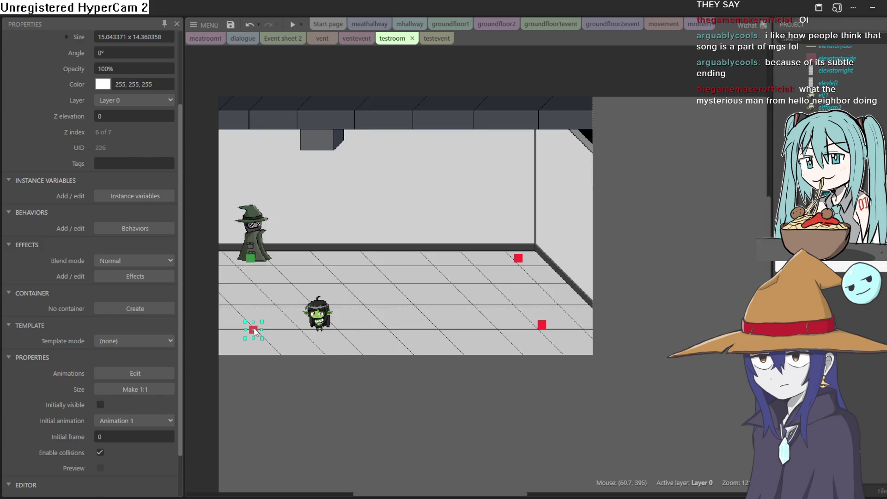
Fill the patrol4 marker image with olive in the Animations Editor
double_click(253, 330)
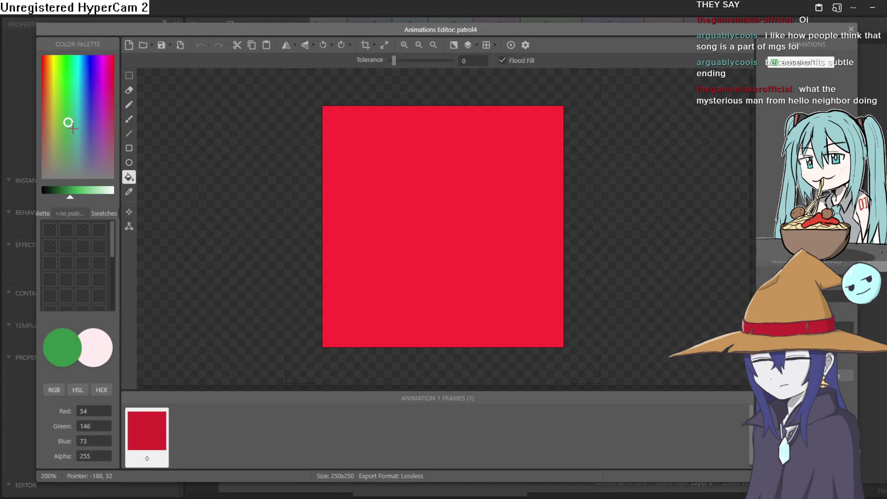
click(48, 96)
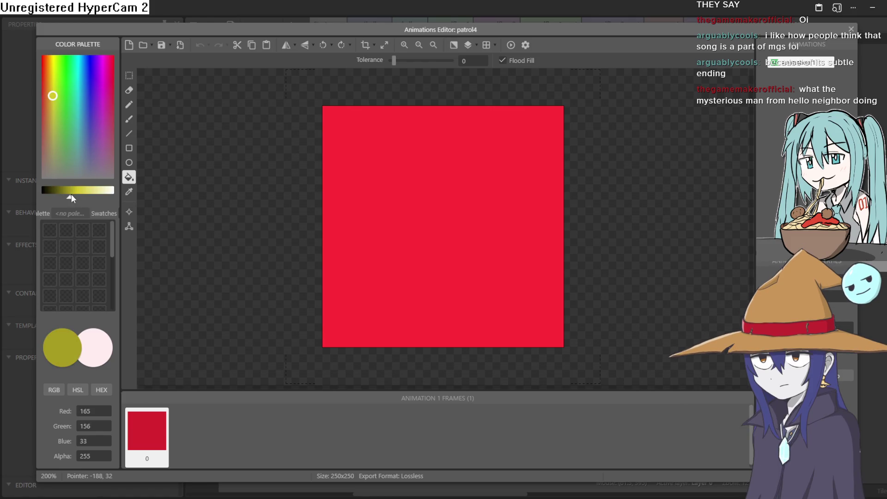
click(527, 200)
click(851, 28)
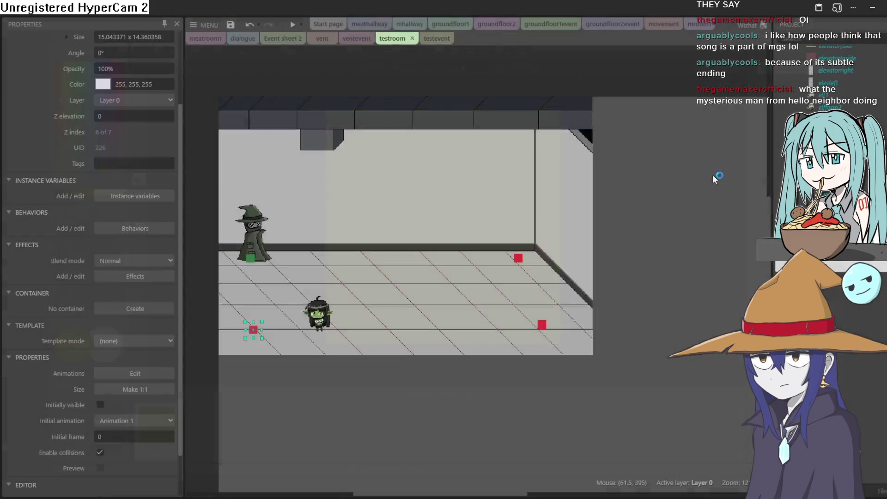
Fill the patrol3 marker image with solid blue
click(542, 326)
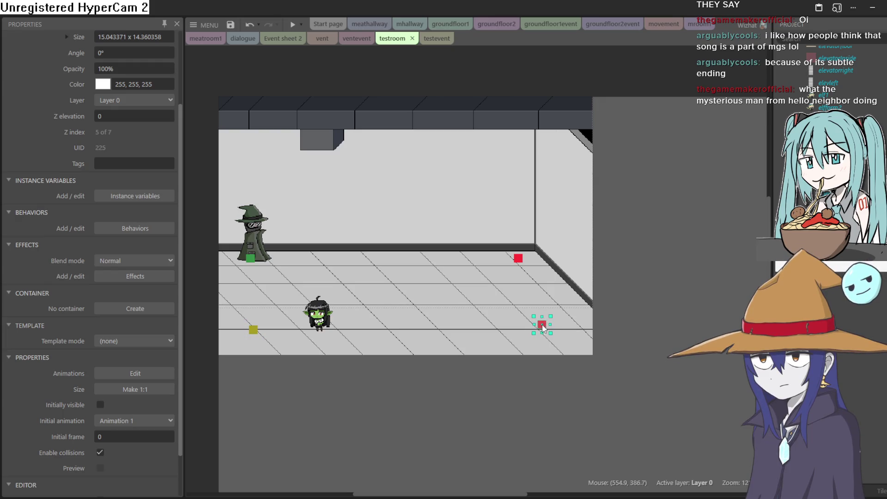
double_click(542, 328)
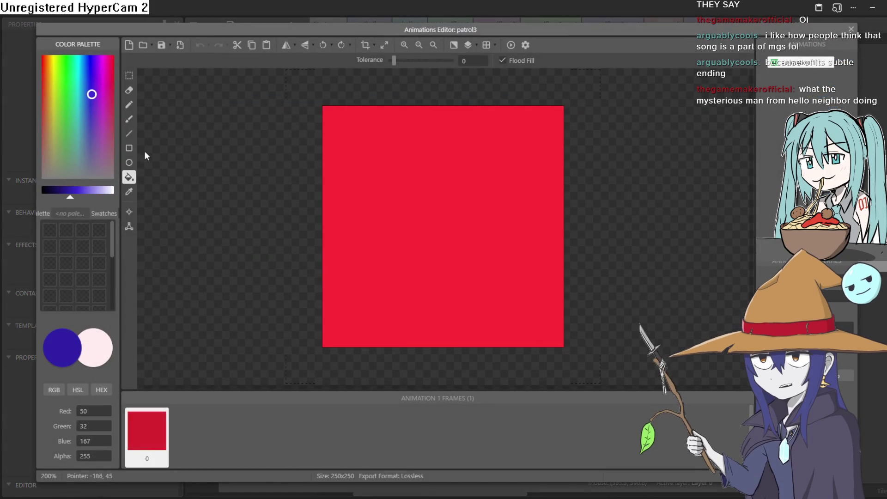
click(425, 257)
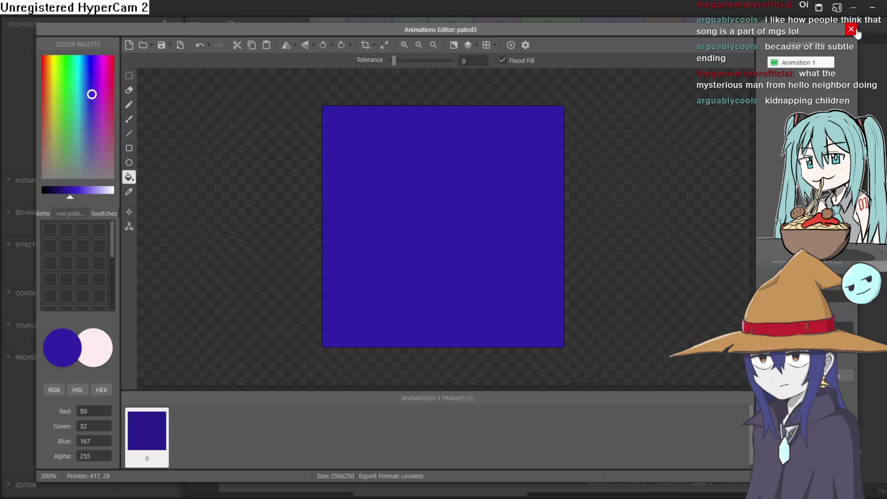
click(851, 29)
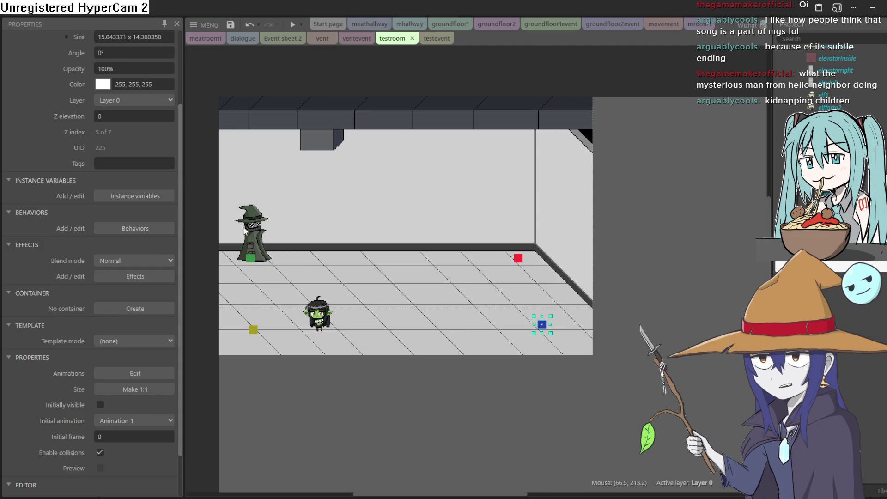
scroll(326, 233, up, 5)
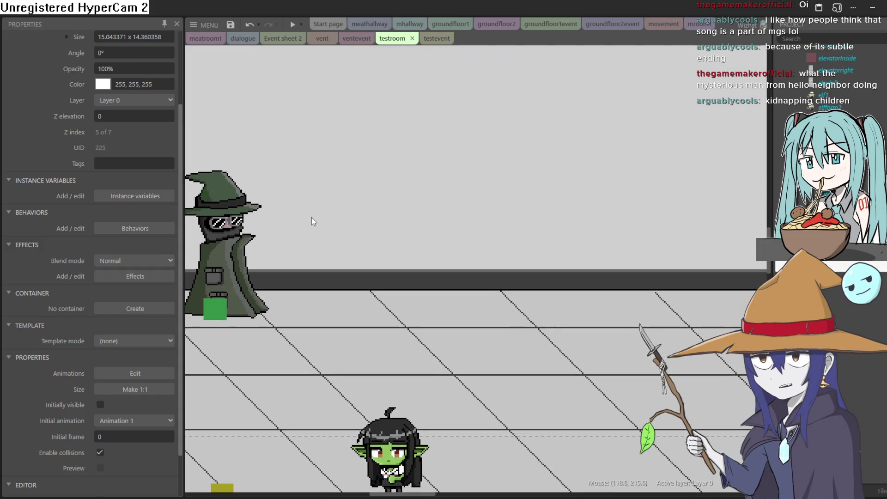
scroll(338, 218, up, 3)
scroll(604, 181, up, 2)
scroll(604, 171, down, 2)
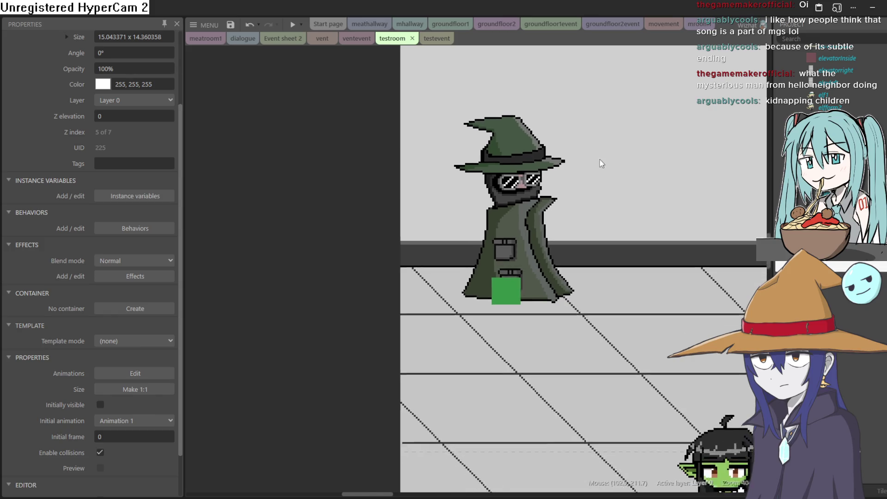
scroll(615, 138, down, 4)
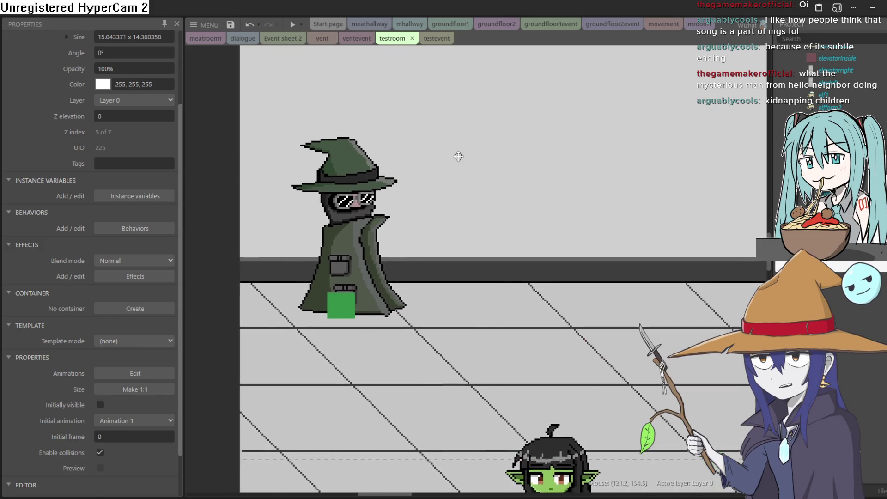
scroll(677, 159, down, 3)
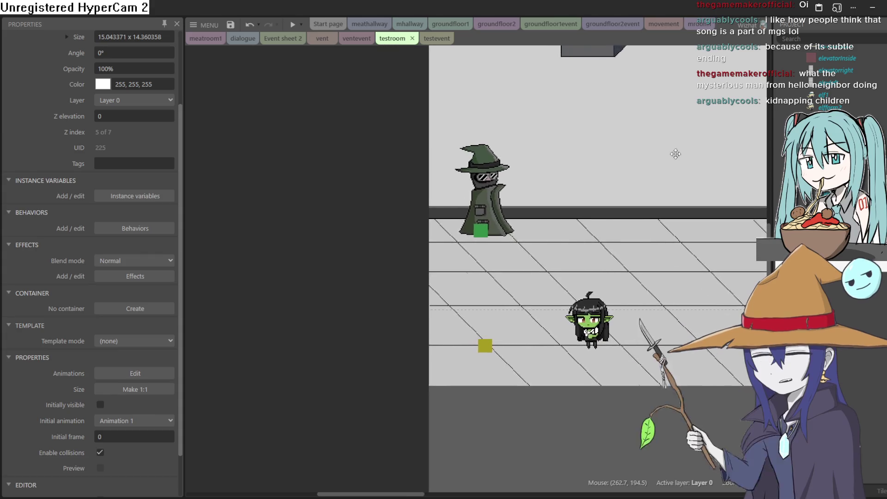
Paste the patrol1 collision event twice in testevent and drag Every tick to the bottom
click(427, 38)
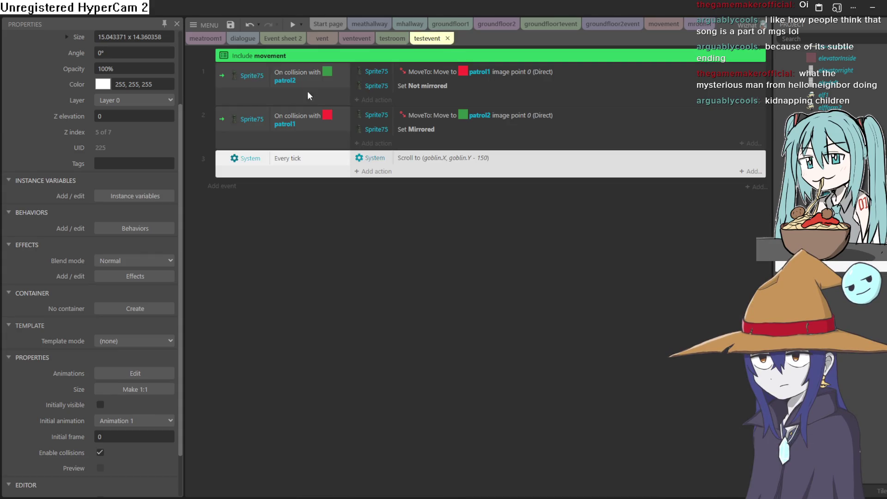
click(235, 99)
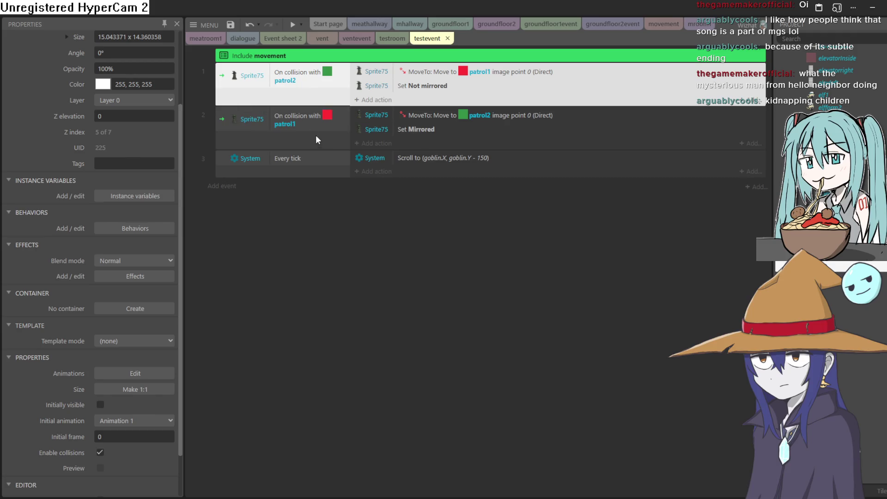
click(254, 140)
right_click(255, 138)
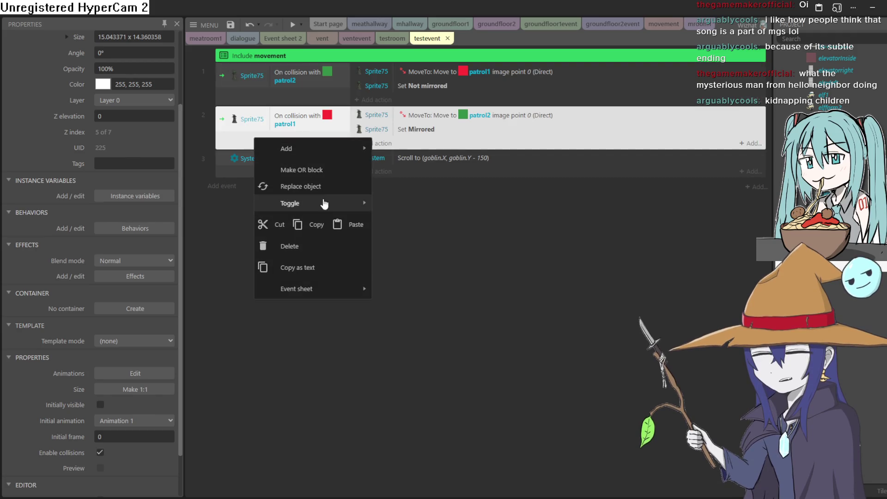
click(238, 222)
right_click(234, 219)
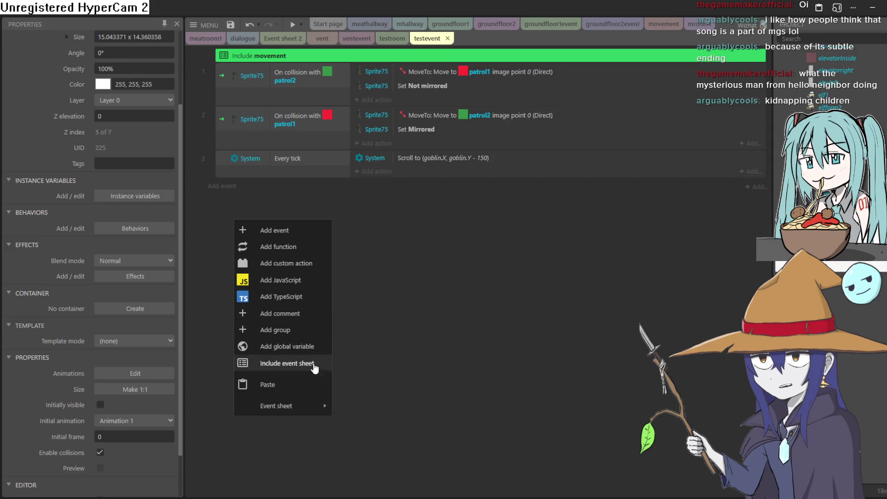
click(317, 389)
right_click(254, 305)
click(277, 275)
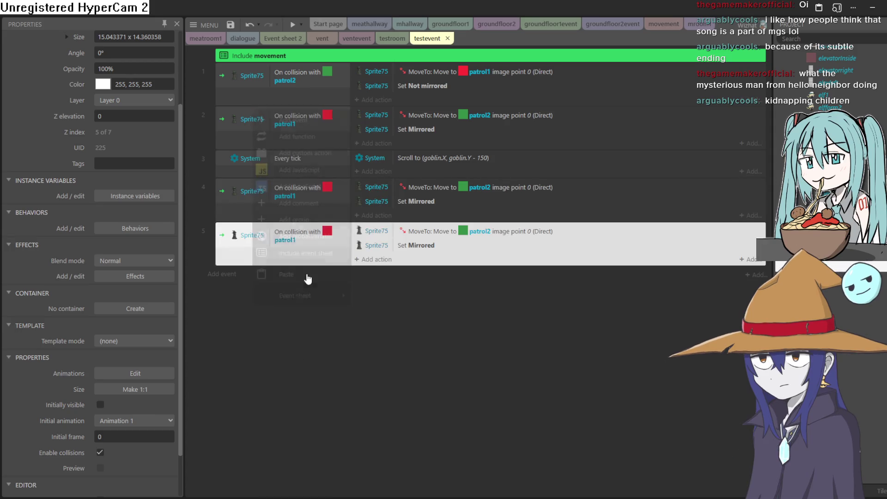
mouse_move(239, 159)
mouse_down()
mouse_move(252, 237)
mouse_move(238, 255)
mouse_move(244, 202)
mouse_up()
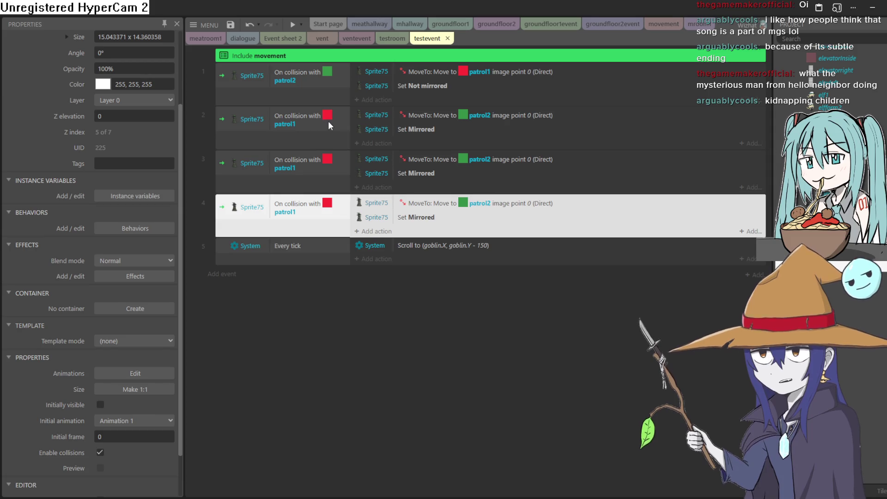
Point event 2's MoveTo action at patrol3
double_click(506, 117)
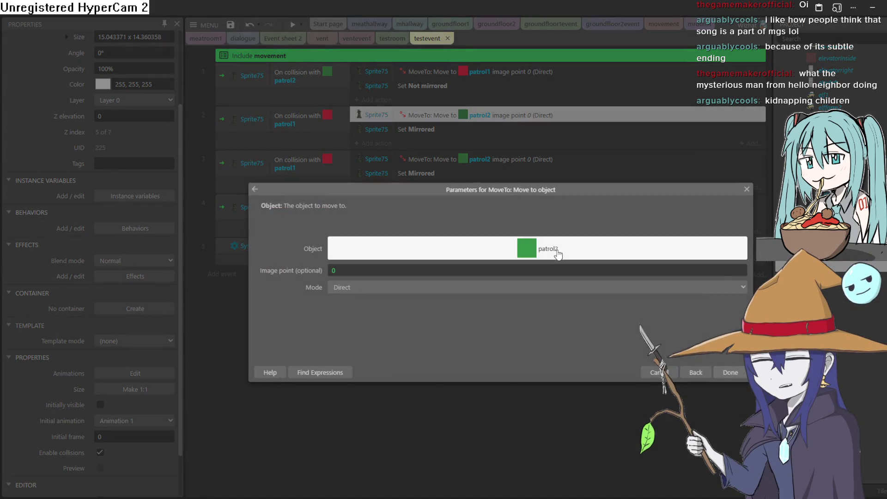
click(557, 242)
double_click(536, 387)
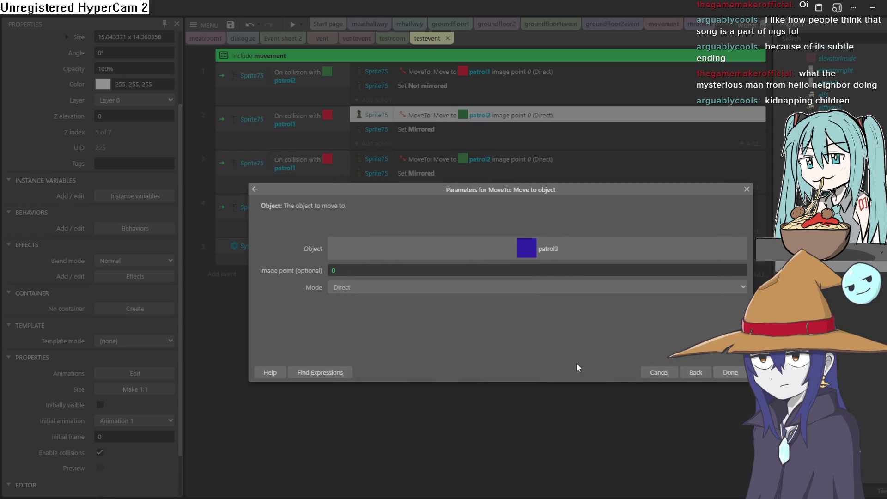
click(730, 372)
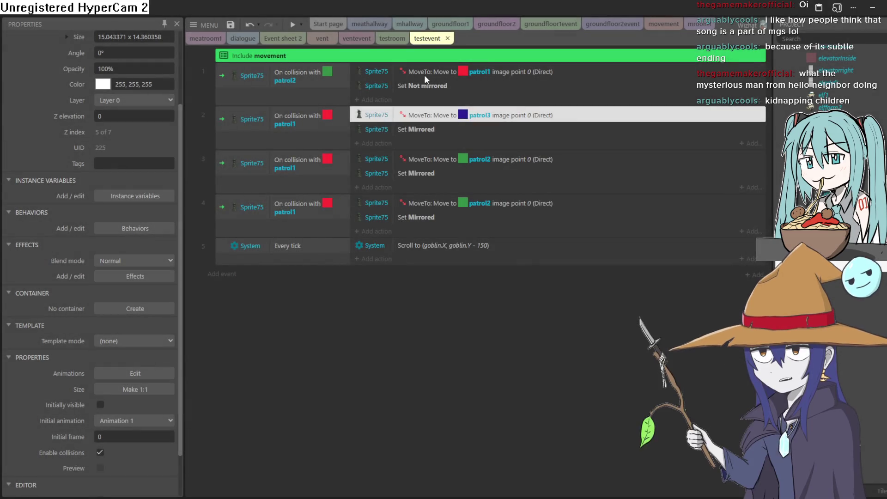
click(398, 40)
scroll(453, 204, right, 5)
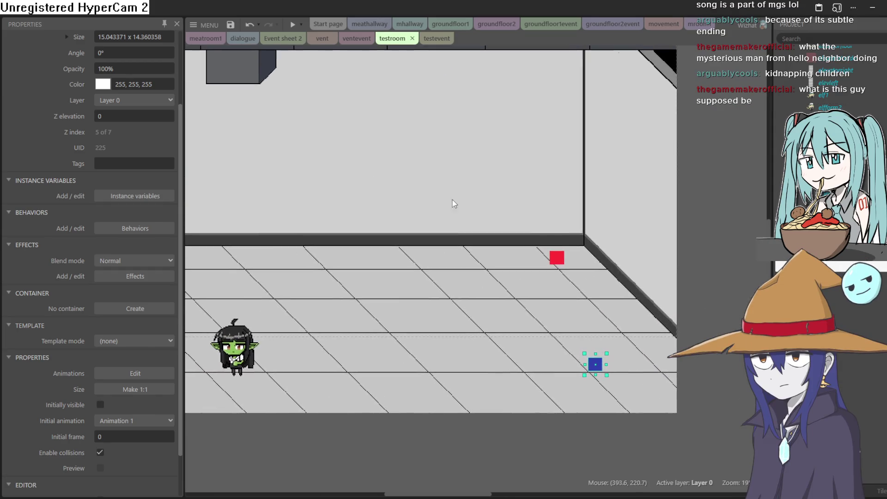
click(436, 39)
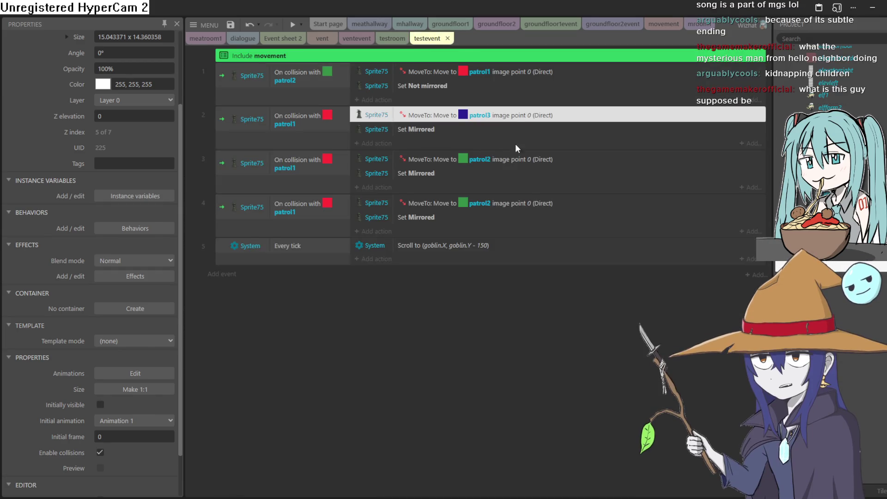
Make event 3 trigger on collision with patrol3 and move the sprite to patrol4
click(300, 170)
double_click(301, 170)
click(457, 248)
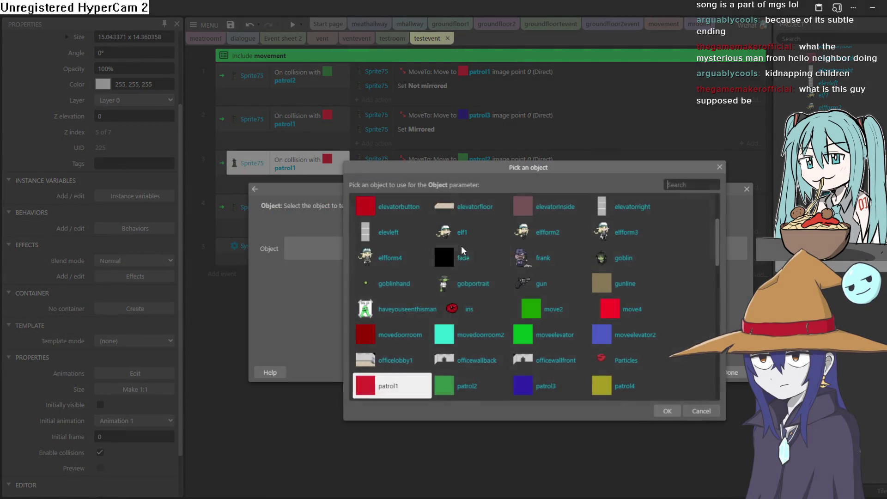
click(530, 397)
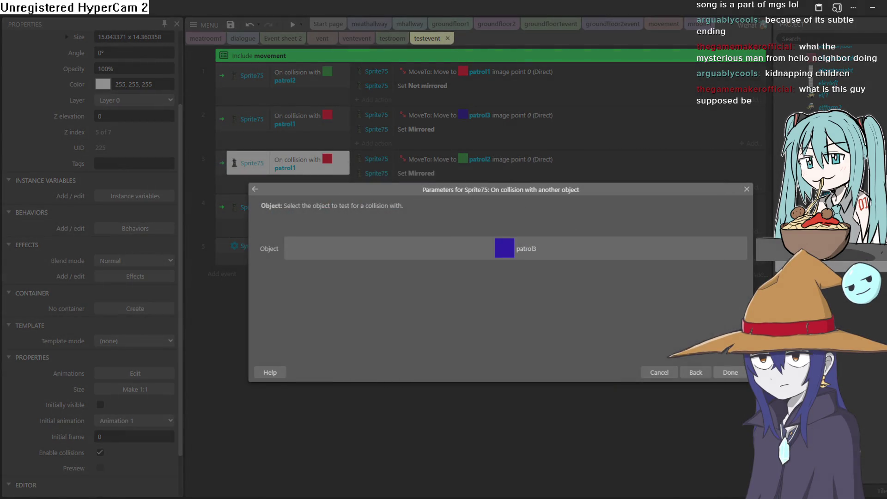
click(730, 373)
click(487, 159)
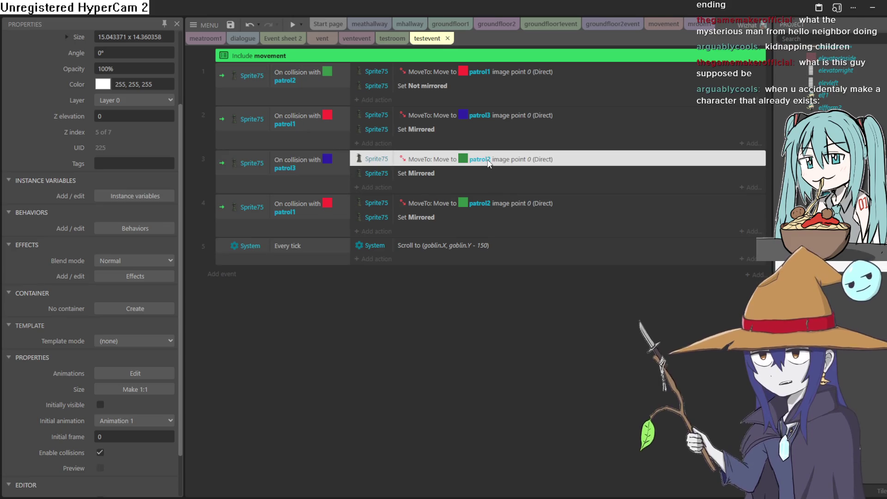
double_click(487, 159)
click(525, 250)
click(620, 396)
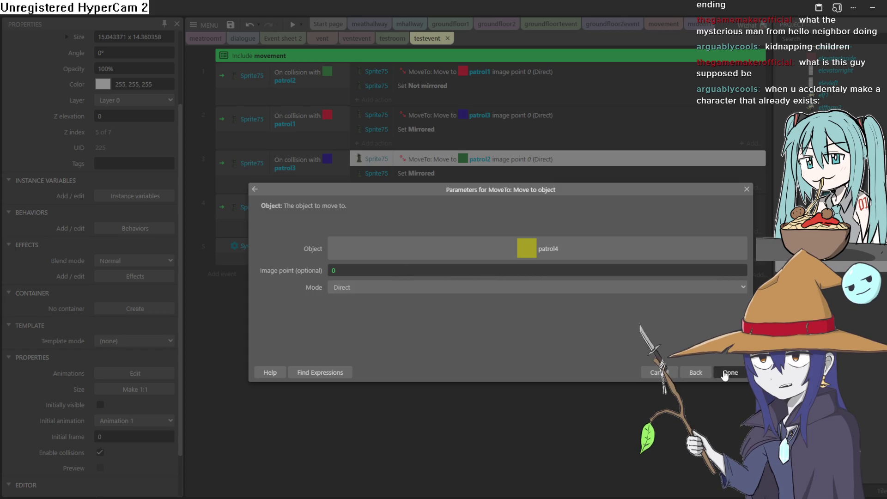
click(724, 373)
Make event 4 trigger on collision with patrol4 and move the sprite to patrol2
double_click(252, 208)
click(523, 251)
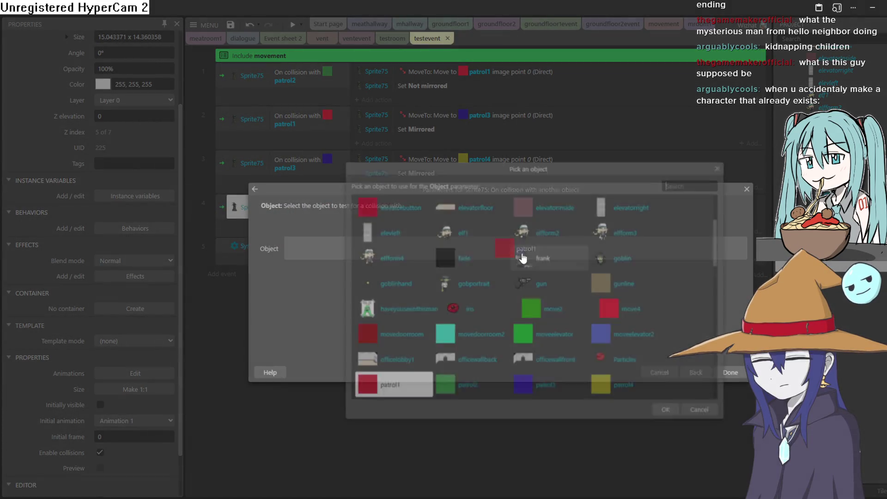
click(666, 410)
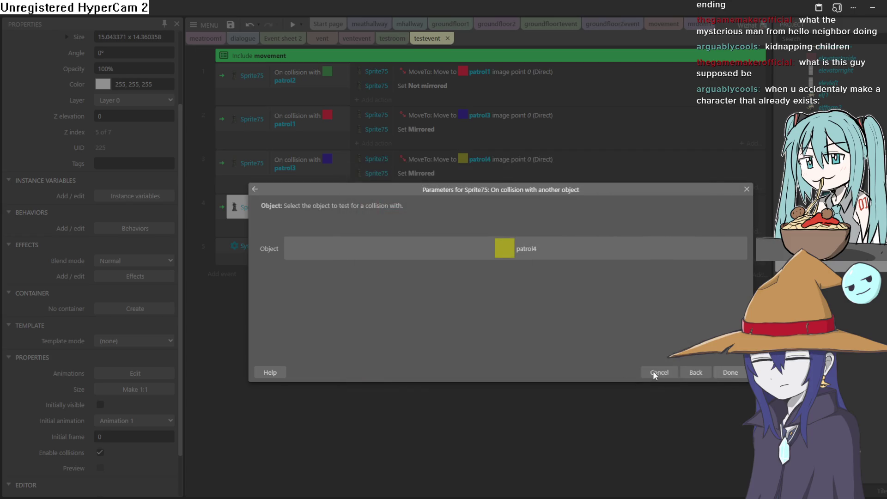
click(730, 373)
double_click(494, 204)
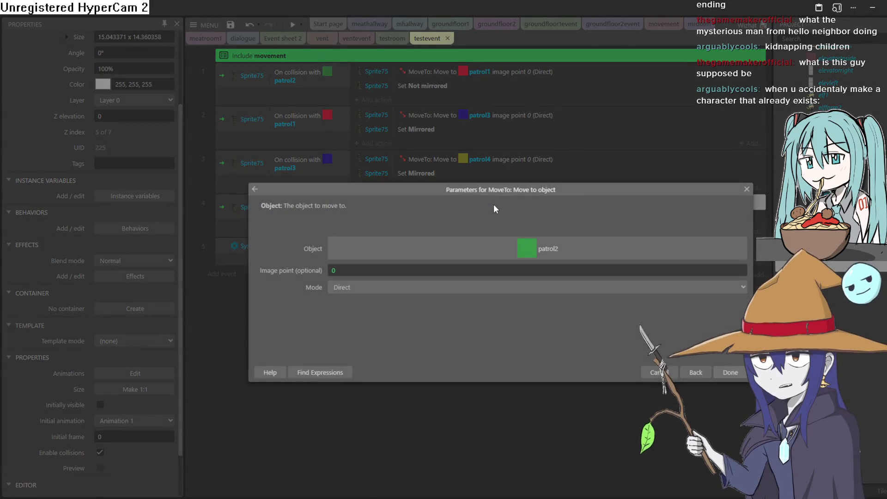
click(521, 254)
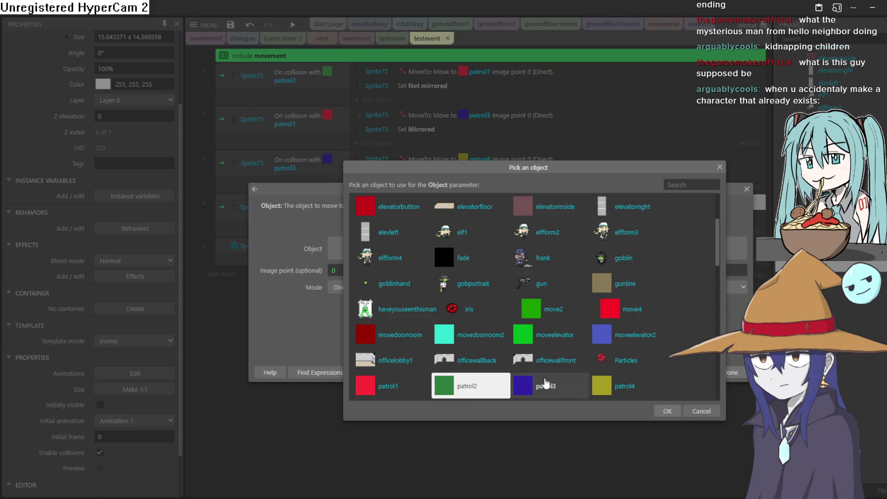
click(673, 411)
click(737, 373)
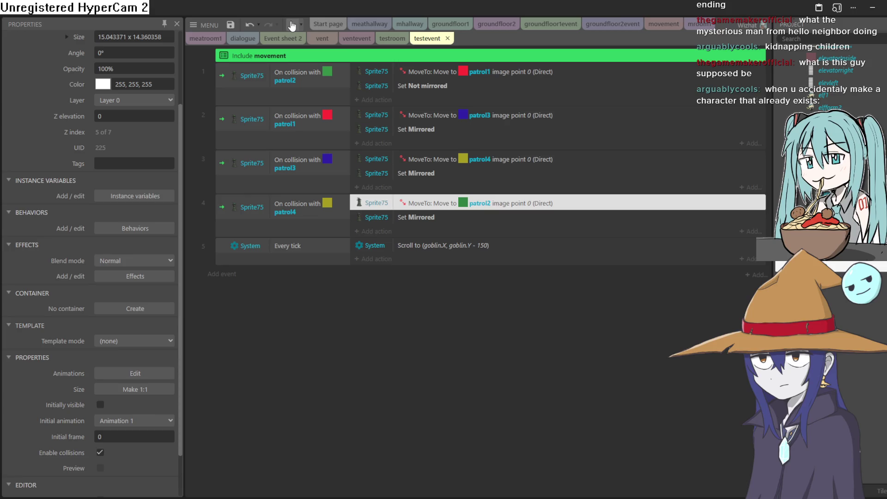
click(389, 39)
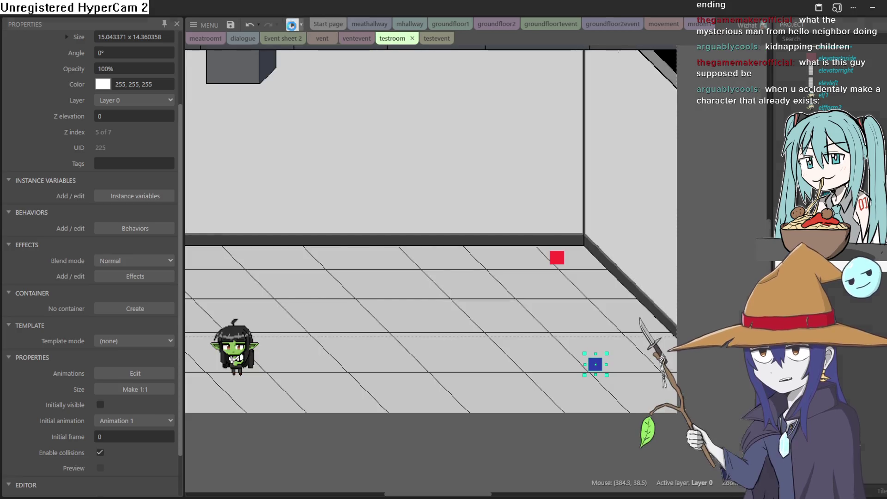
Preview testroom with F5 and walk the goblin around with the arrow keys past the patrolling witch
key(F5)
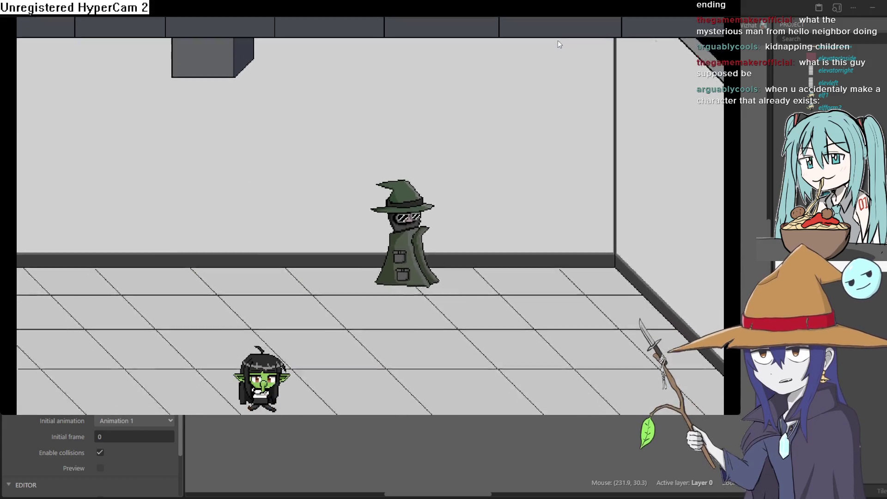
key(Down)
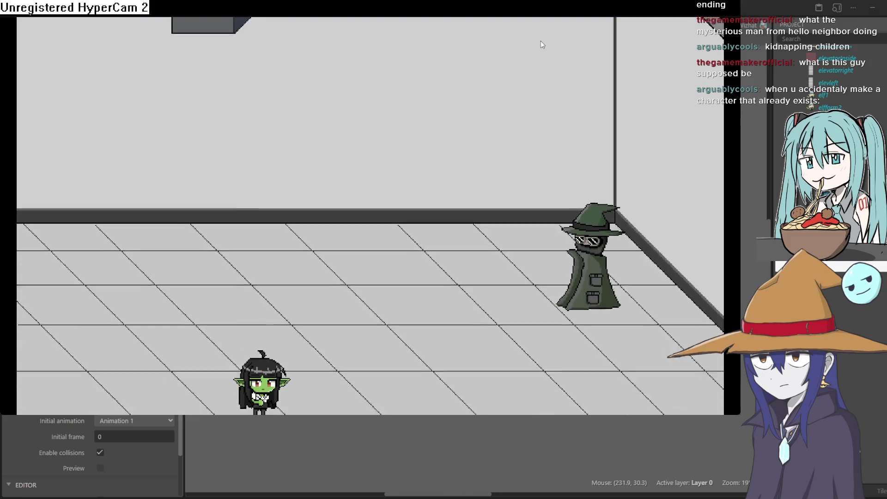
key(Left)
key(Up)
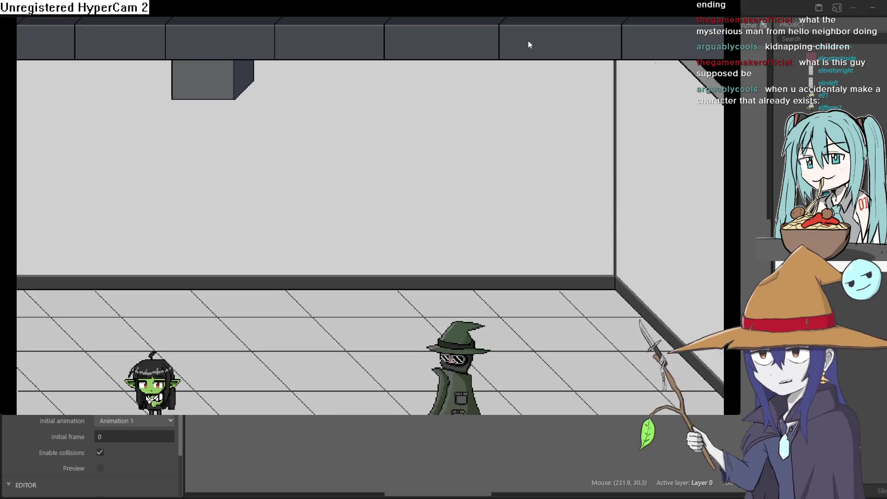
key(Left)
key(Up)
key(Right)
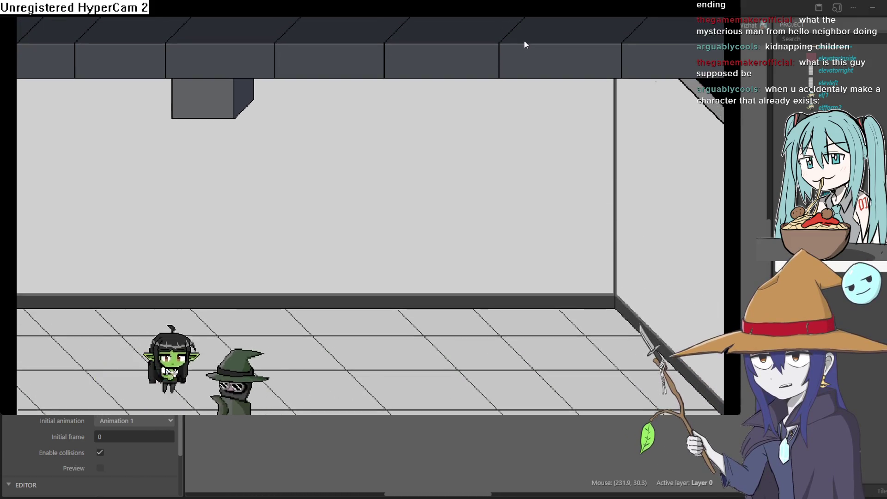
key(Down)
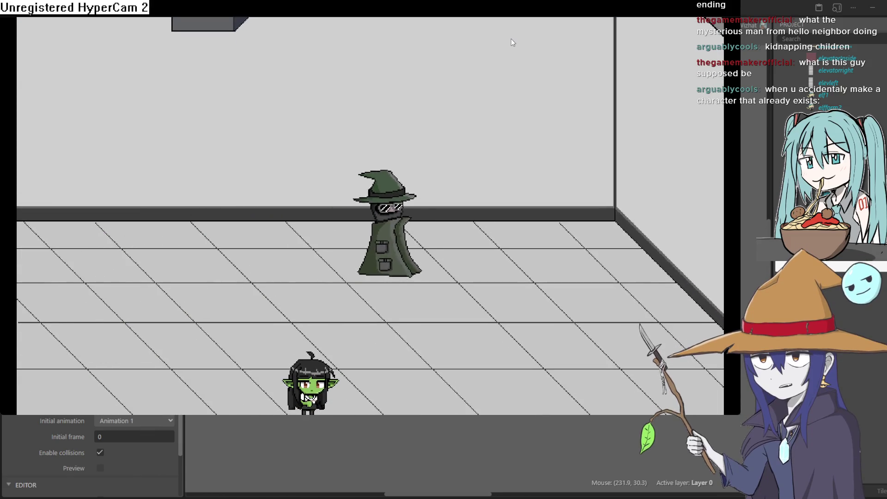
key(Up)
key(Down)
key(Right)
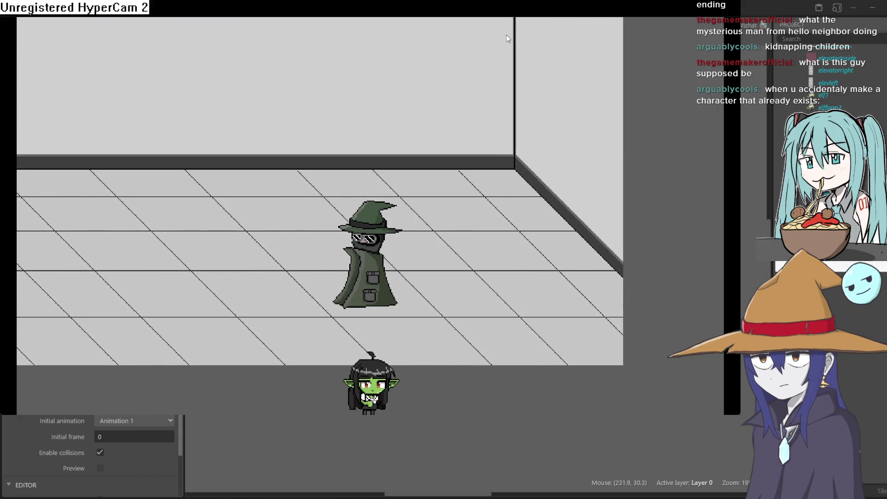
key(Right)
key(Up)
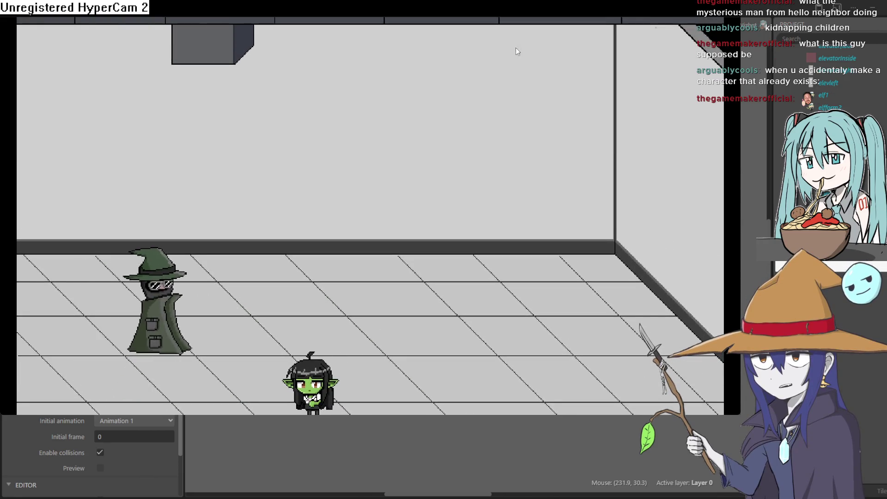
click(861, 30)
Select the red patrol marker and review the patrol events on the testevent sheet
click(557, 262)
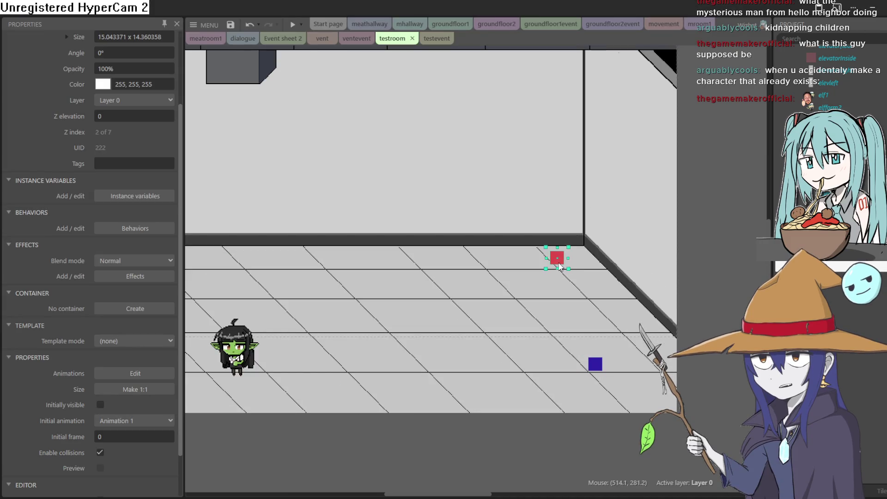
scroll(74, 143, up, 3)
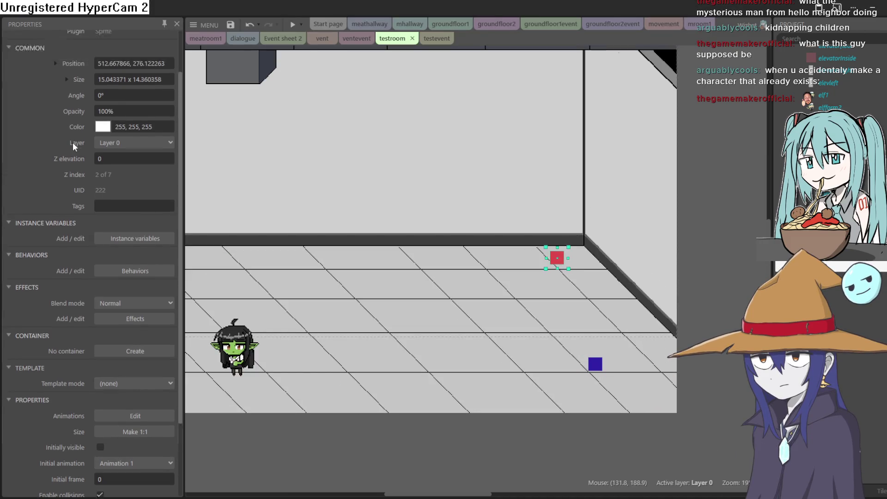
click(434, 38)
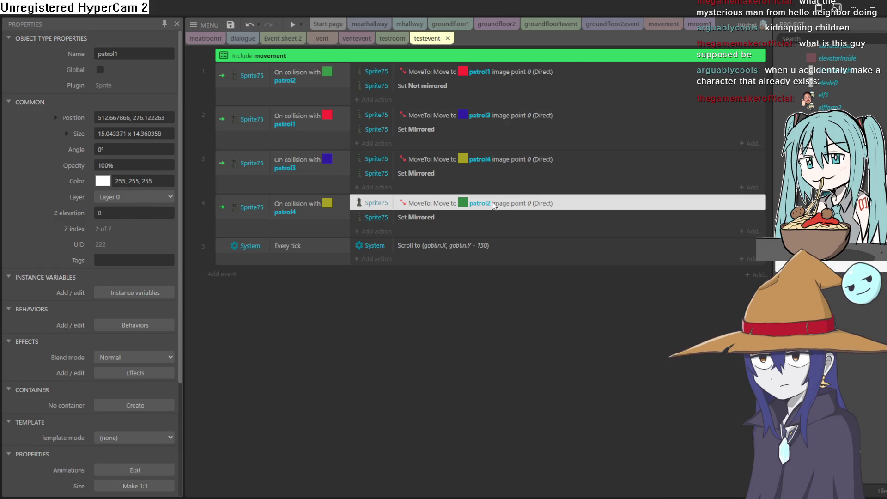
click(392, 39)
Drag the witch onto the green patrol2 marker at the room's upper left
scroll(458, 225, left, 3)
mouse_move(406, 212)
mouse_down()
mouse_move(405, 311)
mouse_move(425, 323)
mouse_move(588, 317)
mouse_up()
scroll(677, 297, right, 2)
scroll(677, 297, down, 1)
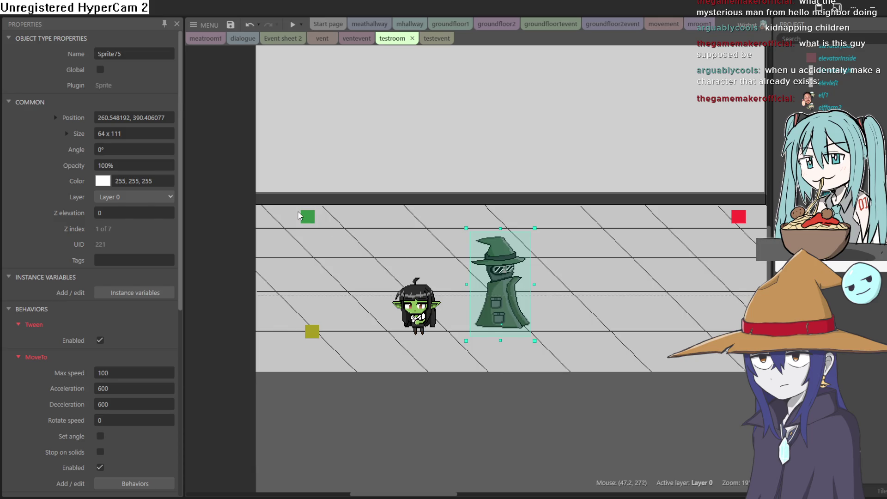
click(305, 216)
scroll(129, 153, up, 3)
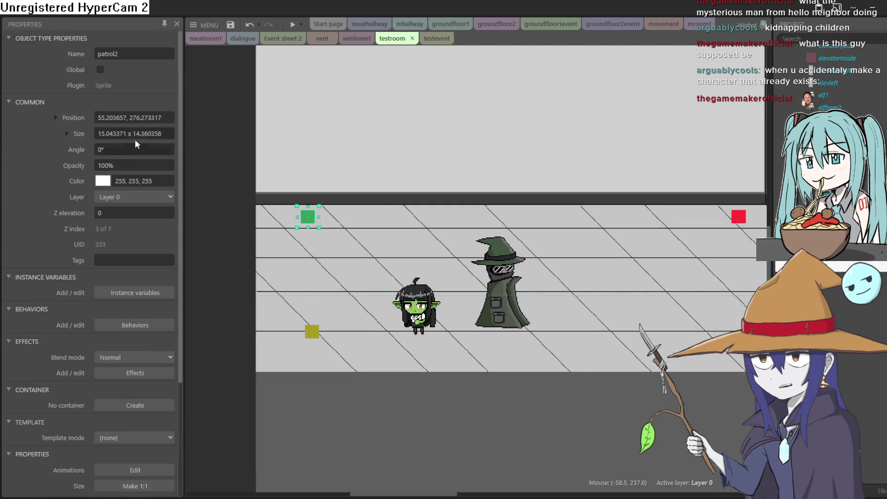
drag(484, 264, 328, 173)
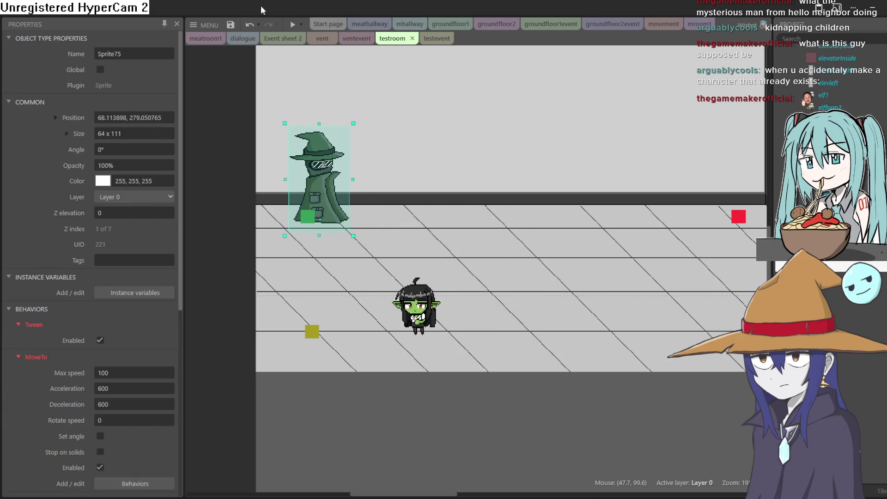
Preview testroom, walk the goblin around with the arrow keys, then nudge the witch lower
click(292, 25)
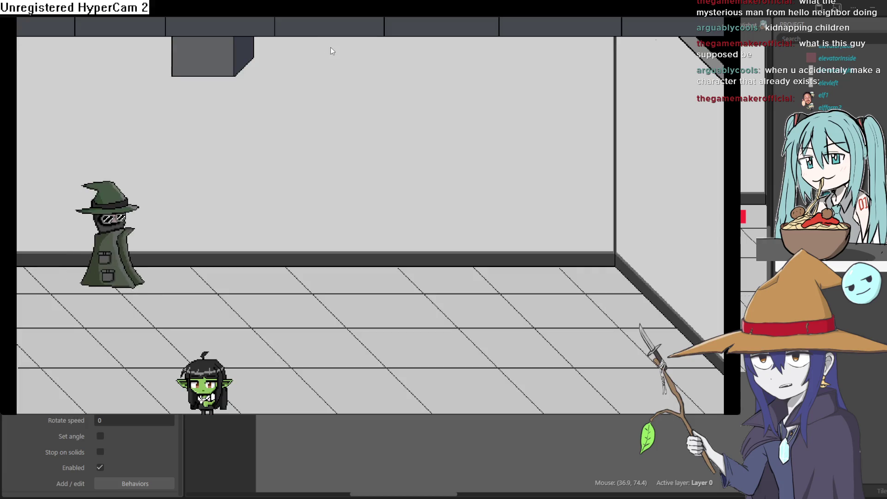
key(Right)
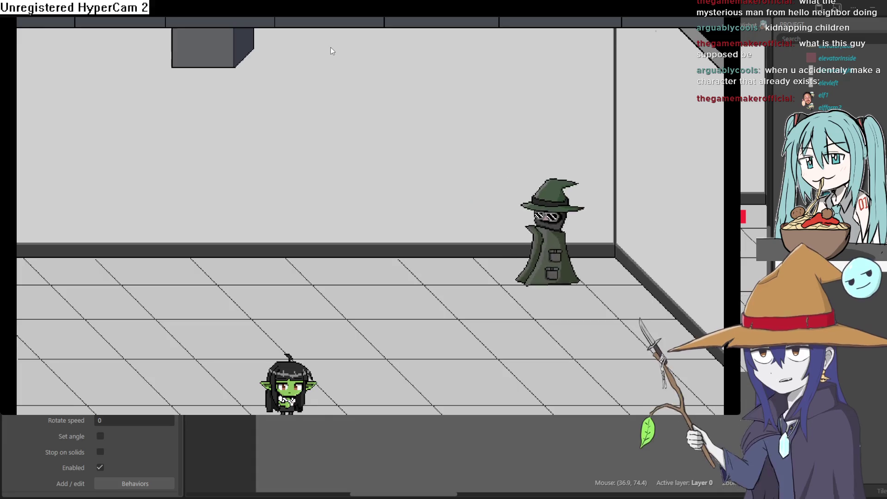
key(Down)
key(Left)
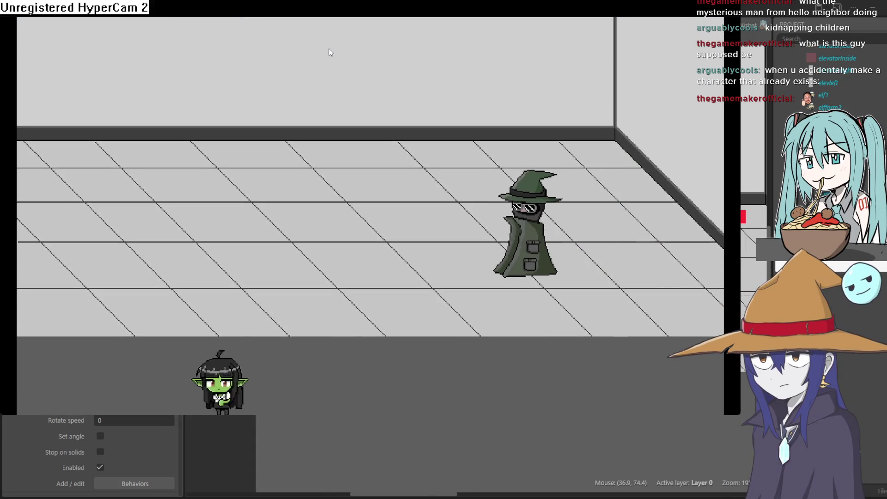
key(Right)
key(Right)
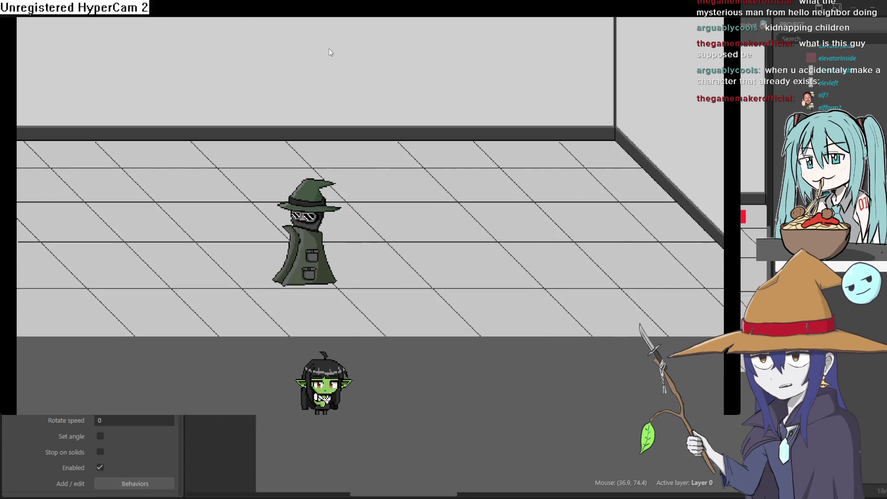
key(Up)
key(Left)
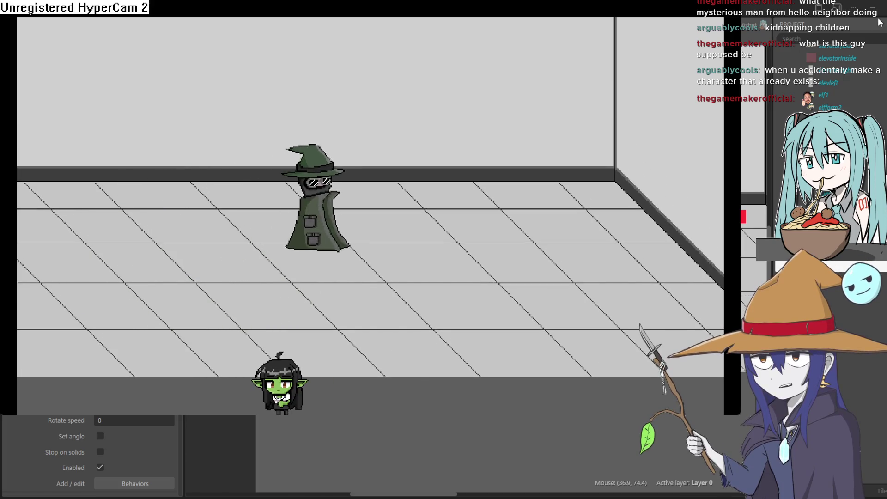
key(alt+Tab)
mouse_move(323, 209)
mouse_down()
mouse_move(315, 311)
mouse_move(318, 282)
mouse_move(328, 289)
mouse_move(325, 318)
mouse_move(323, 293)
mouse_move(389, 226)
mouse_up()
Open Sprite75's collision polygon and reset it to the bounding box
double_click(389, 227)
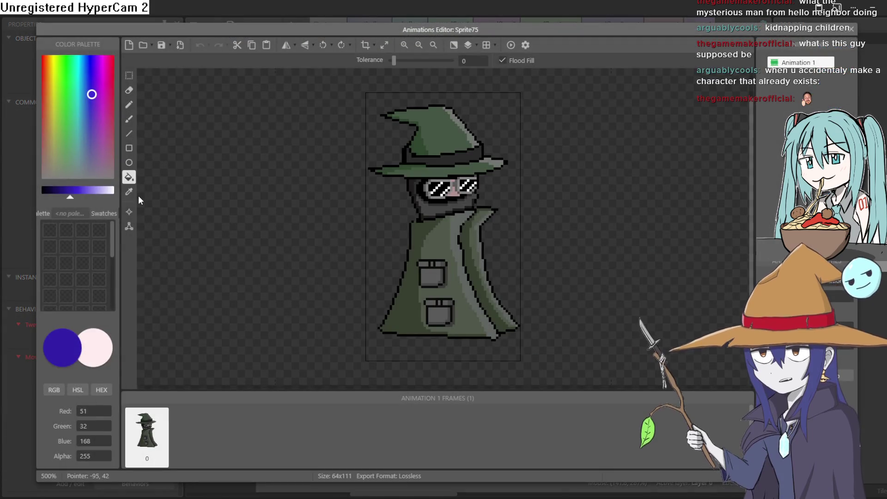
click(129, 226)
drag(452, 105, 447, 276)
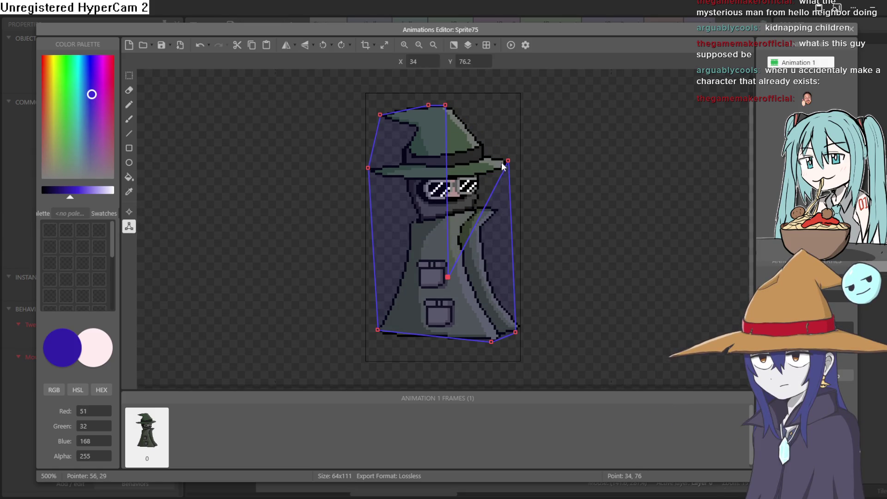
right_click(223, 238)
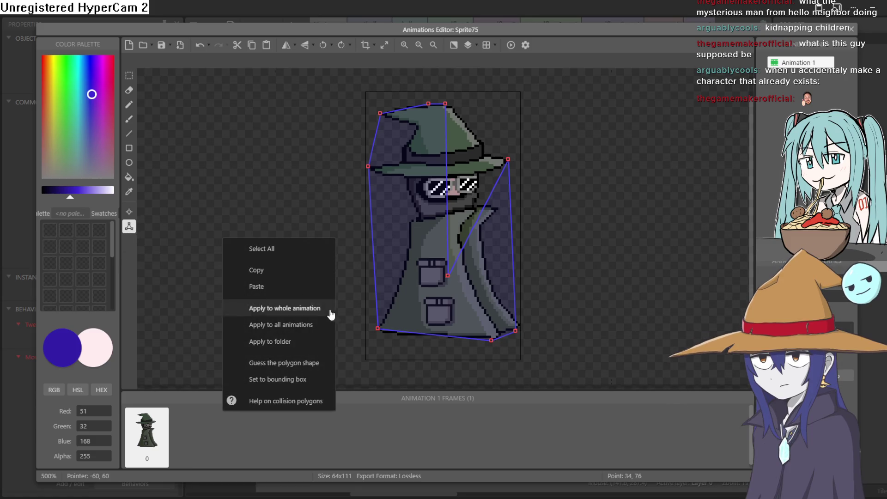
click(316, 380)
Drag the polygon points down so the collision covers only the robe's bottom strip
mouse_move(520, 96)
mouse_down()
mouse_move(524, 324)
mouse_move(530, 316)
mouse_up()
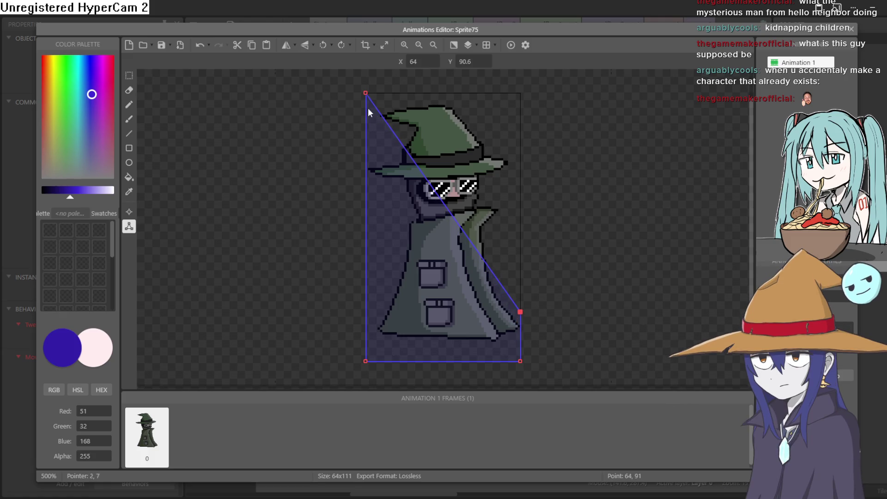
drag(353, 304, 352, 308)
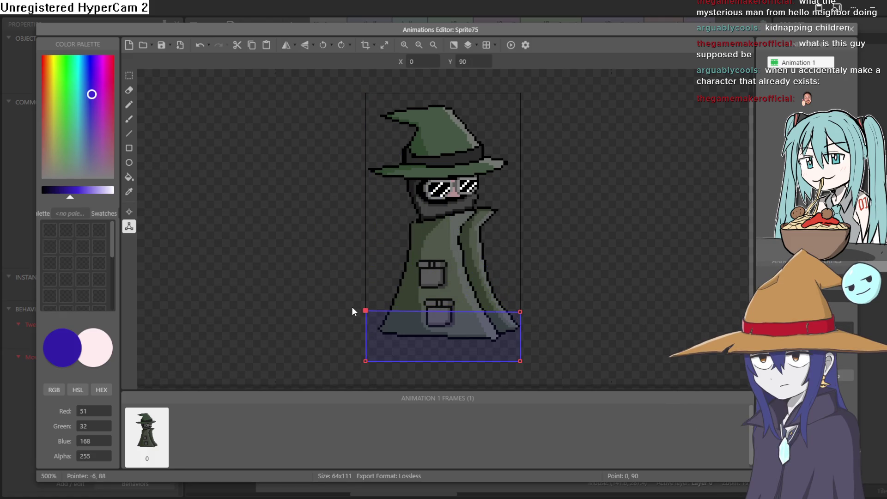
drag(518, 350, 520, 330)
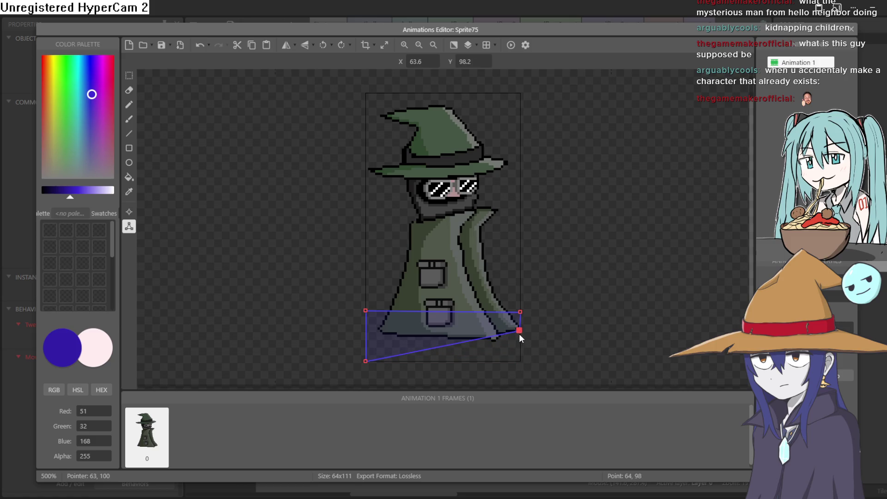
click(356, 345)
drag(365, 360, 356, 332)
drag(520, 334, 520, 339)
click(850, 30)
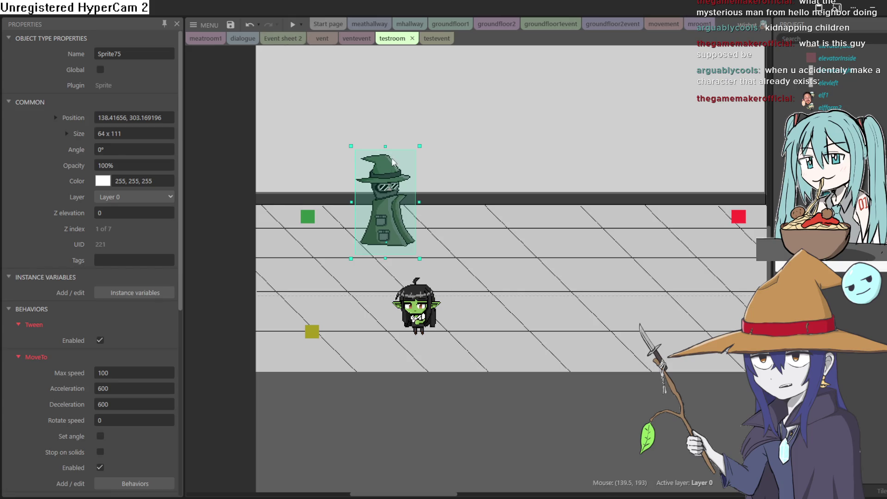
Run the testroom preview, walk the goblin all over the floor near the witch, then close it with Alt+F4
click(292, 23)
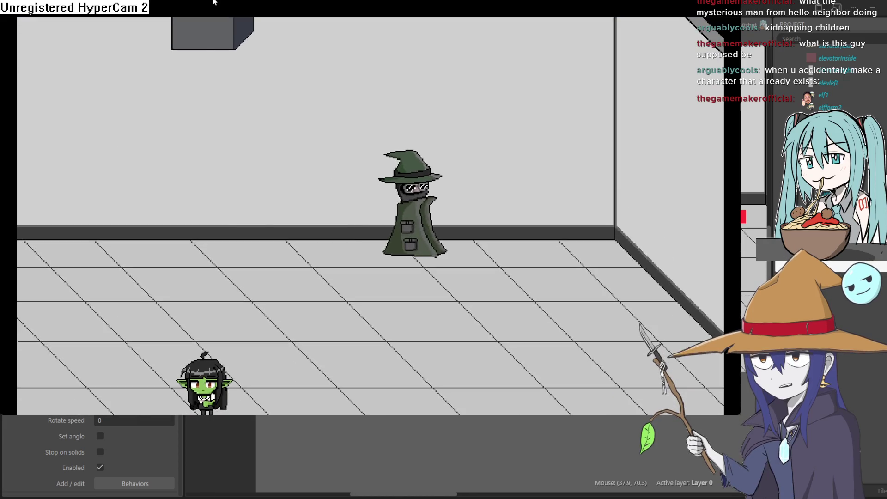
key(Up)
key(Right)
key(Down)
key(Right)
key(Down)
key(Right)
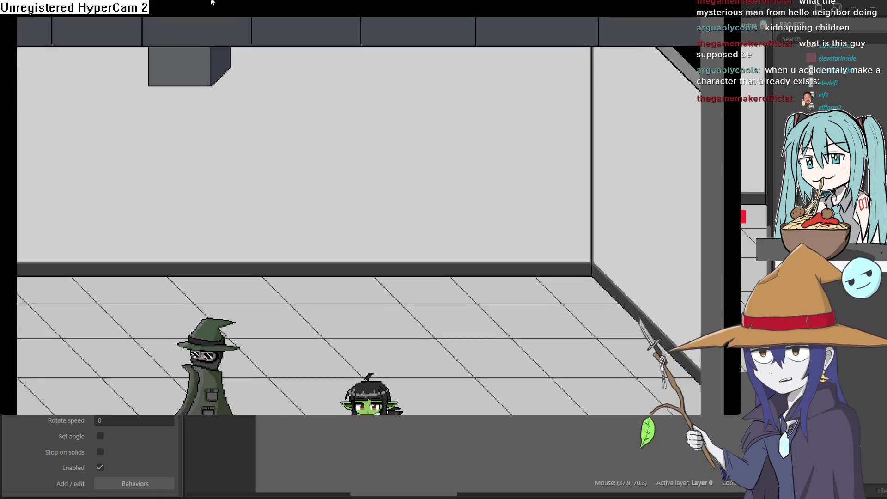
key(Left)
key(Up)
key(Left)
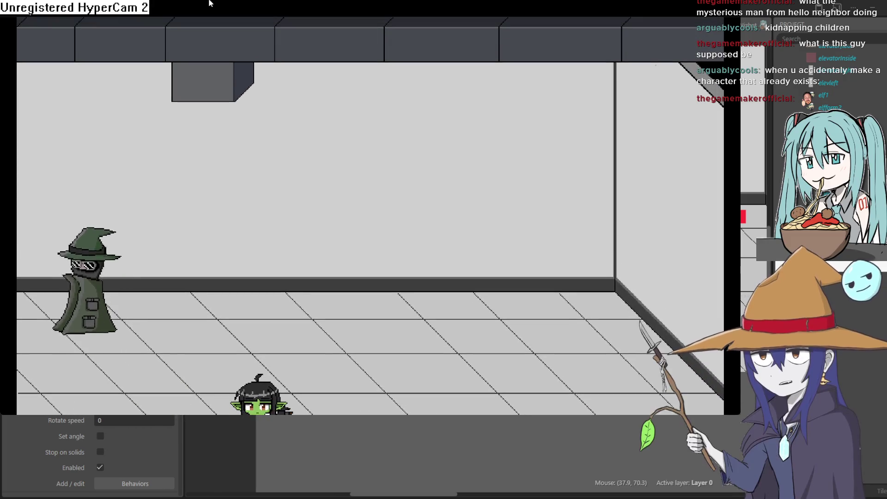
key(Left)
key(Up)
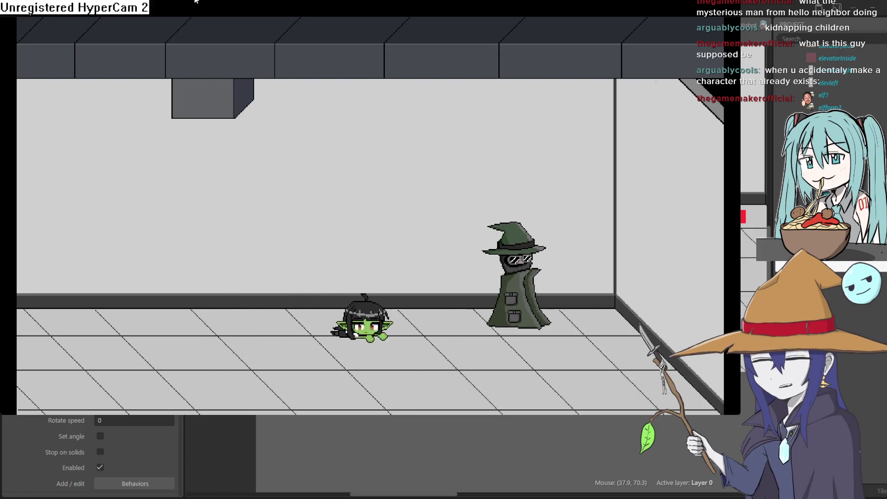
key(Right)
key(Down)
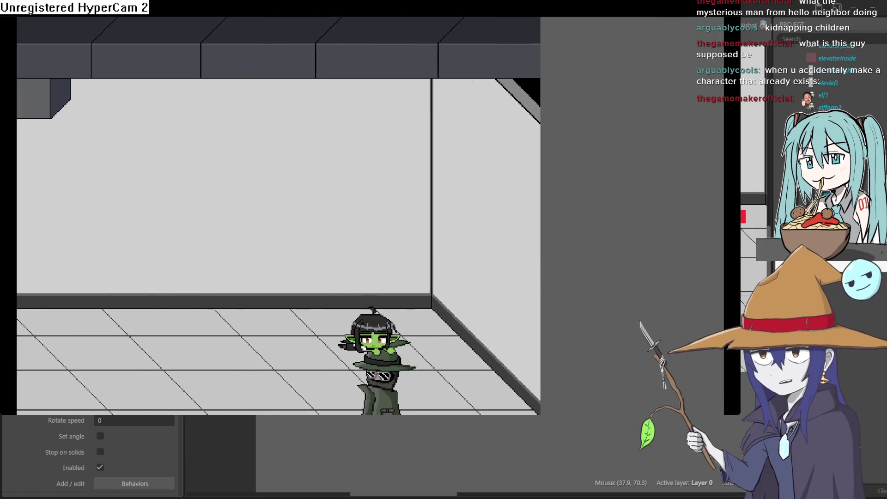
key(Left)
key(Down)
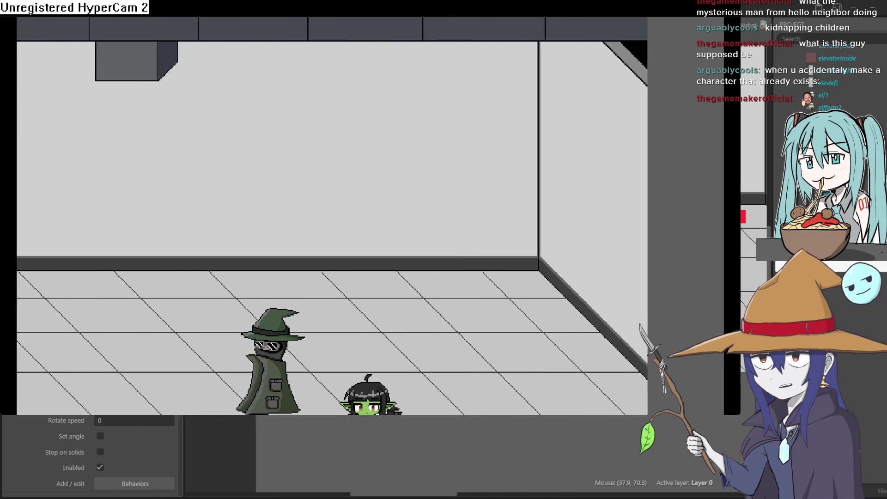
key(Left)
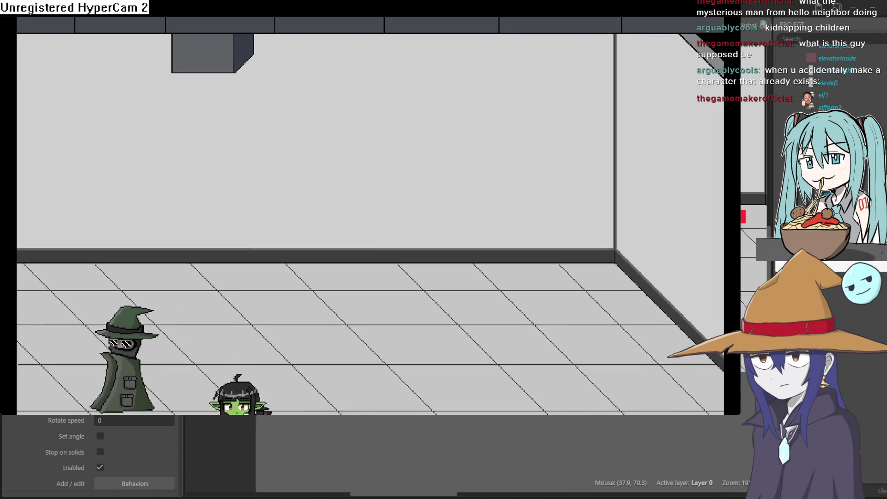
key(Left)
key(Up)
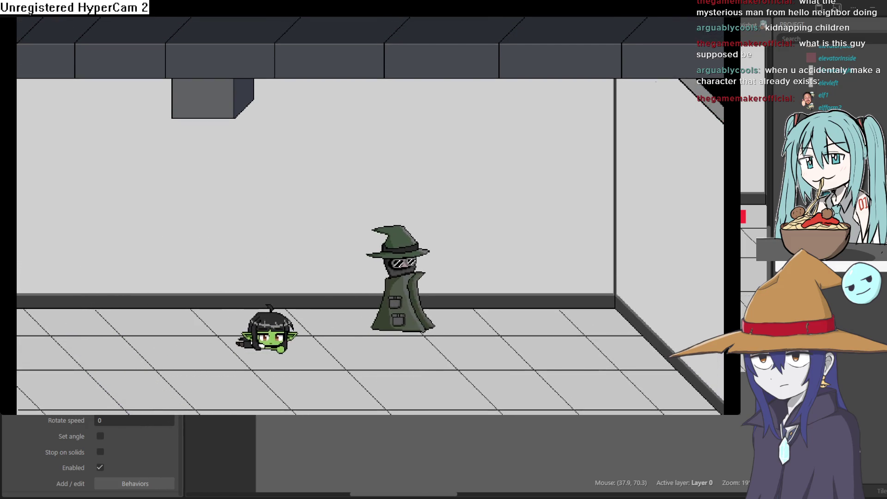
key(Right)
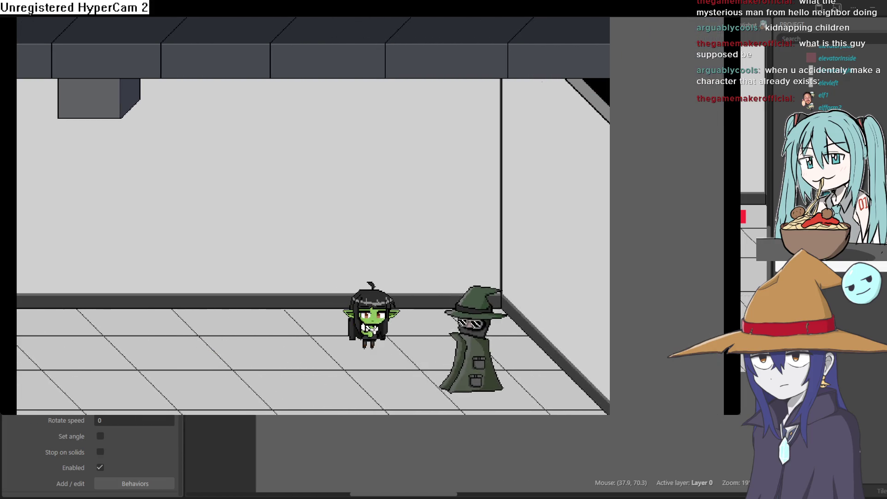
key(Down)
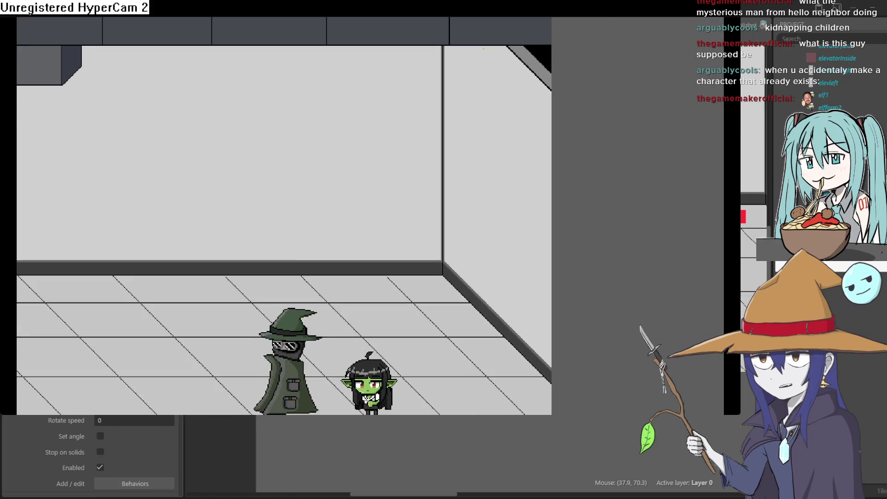
key(Down)
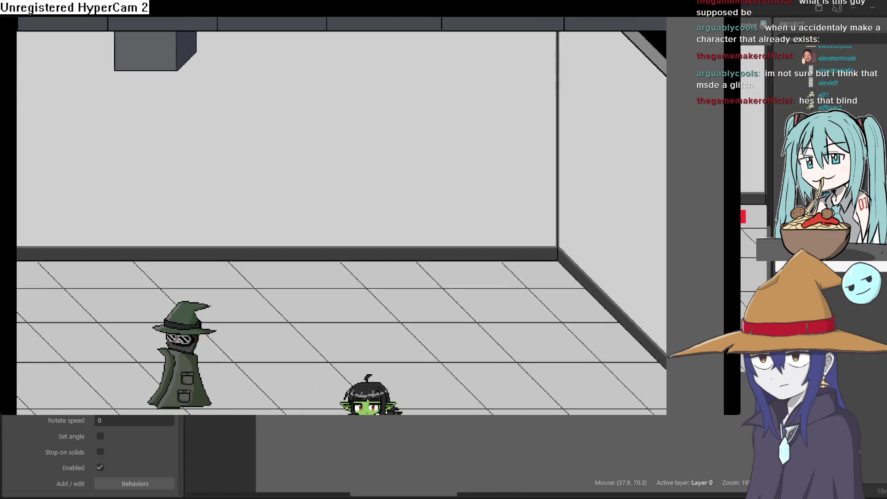
key(Left)
key(Up)
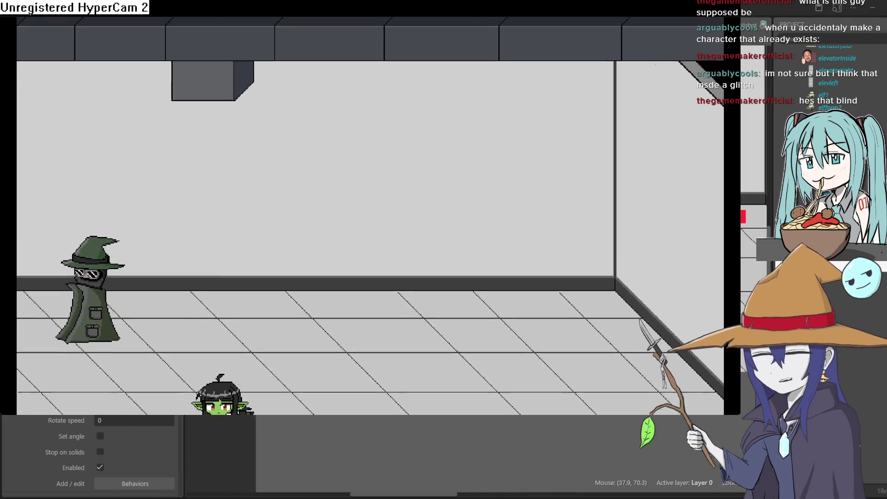
key(Right)
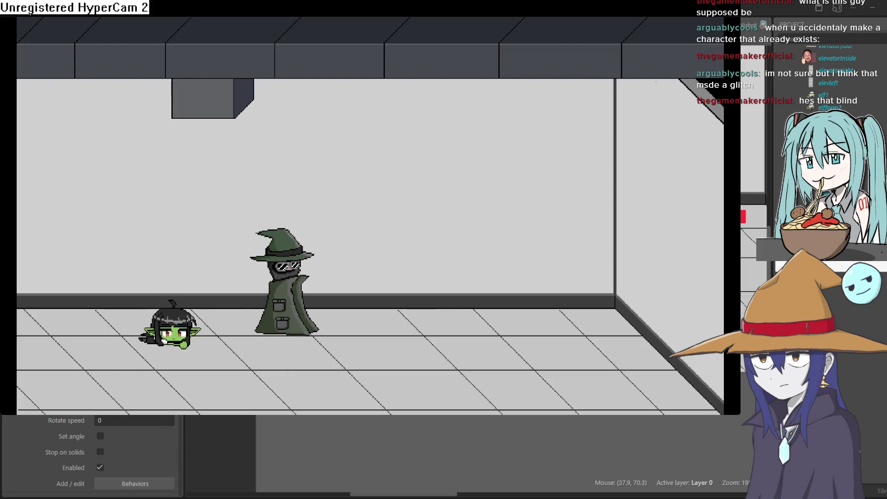
key(Right)
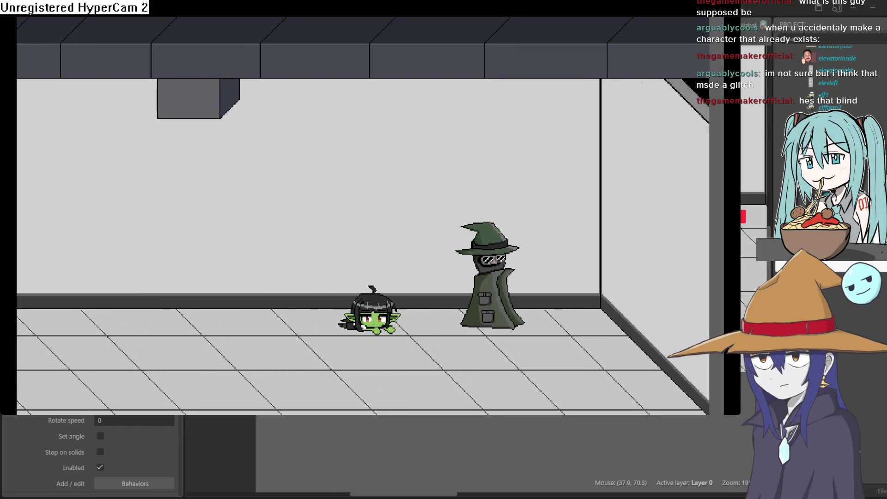
key(Right)
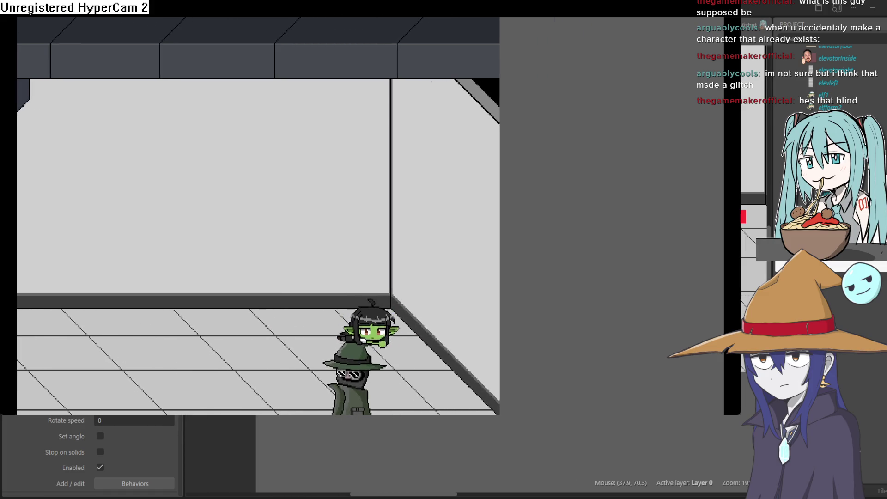
key(Down)
key(Left)
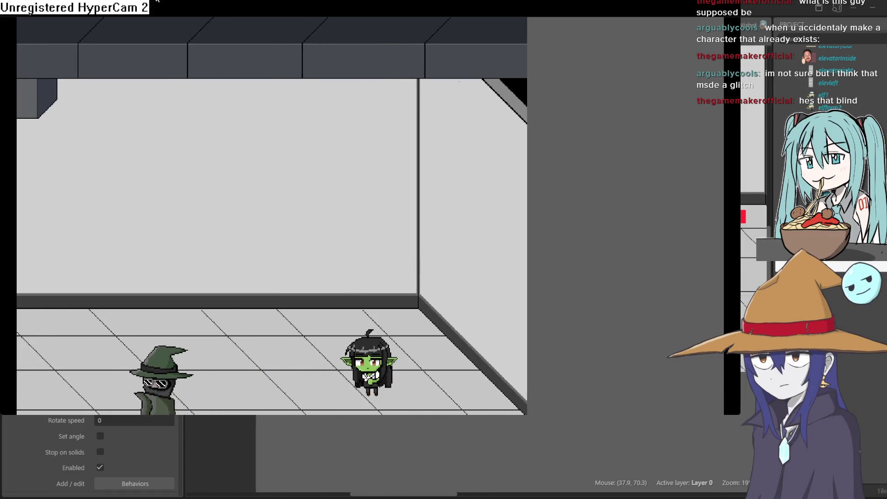
key(Left)
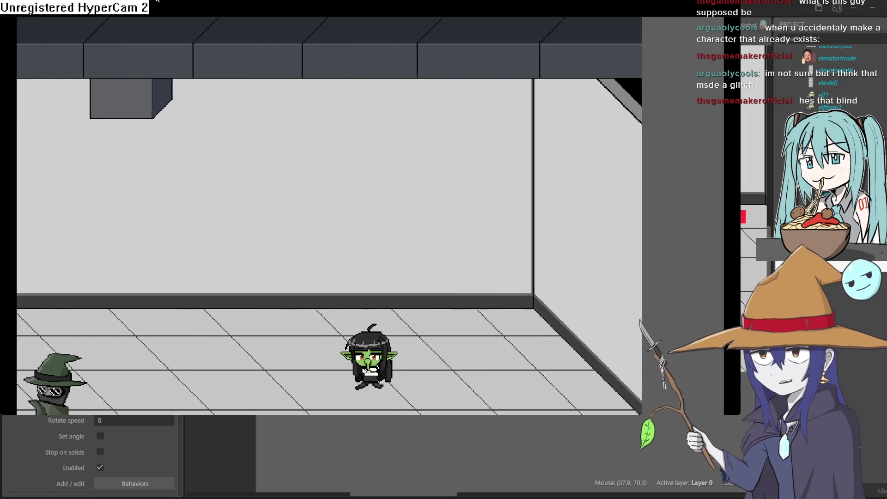
key(Left)
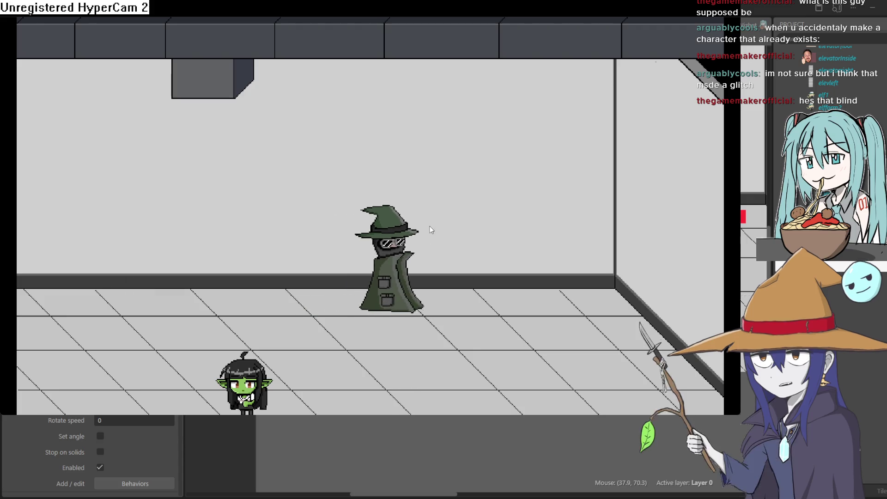
key(Up)
key(Right)
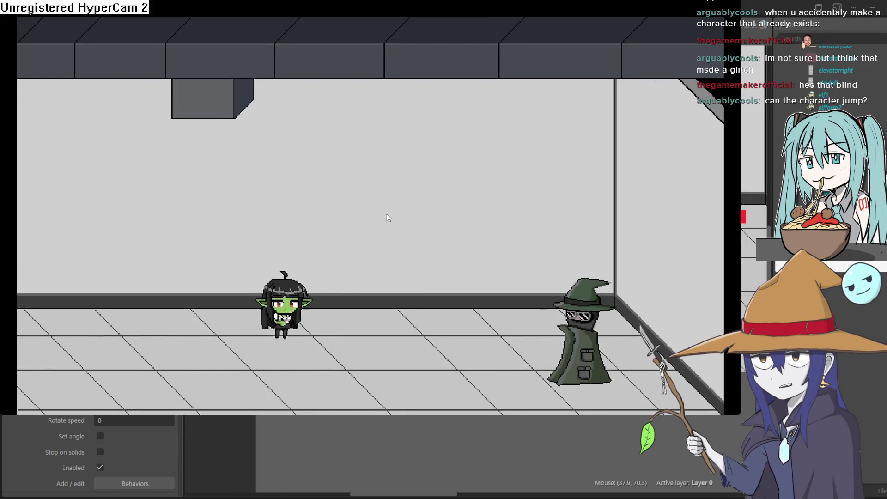
key(Right)
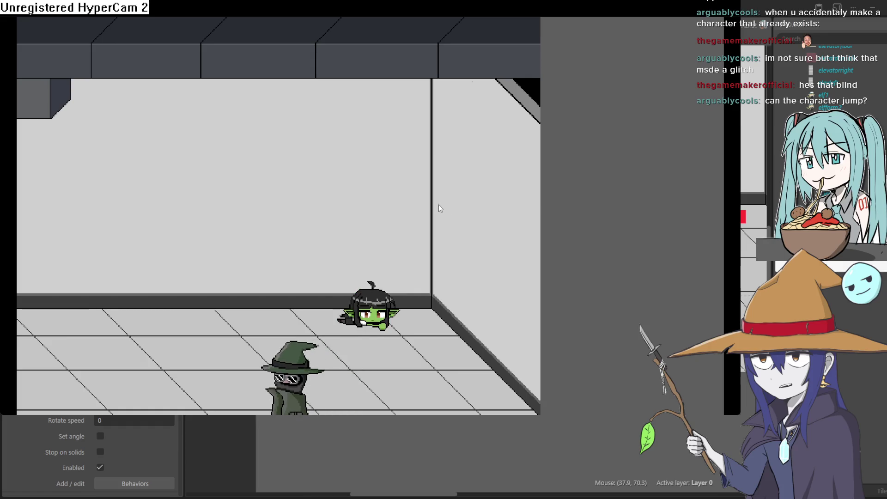
key(Down)
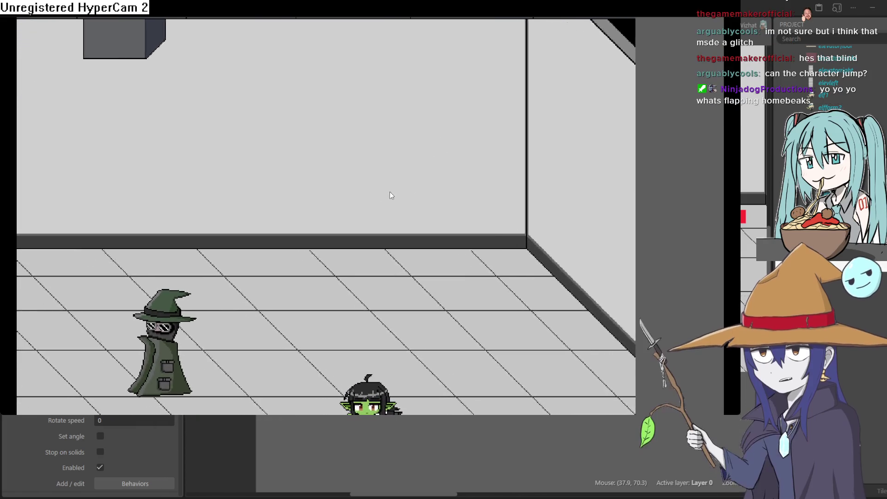
key(Left)
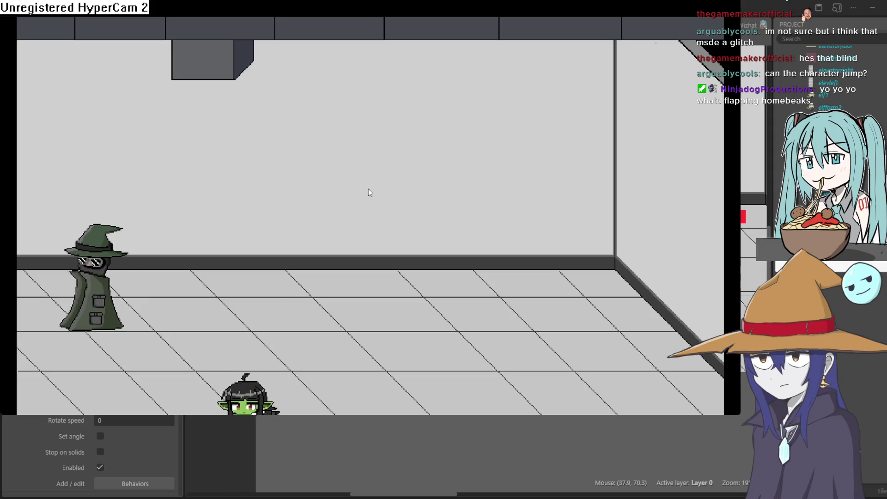
key(Up)
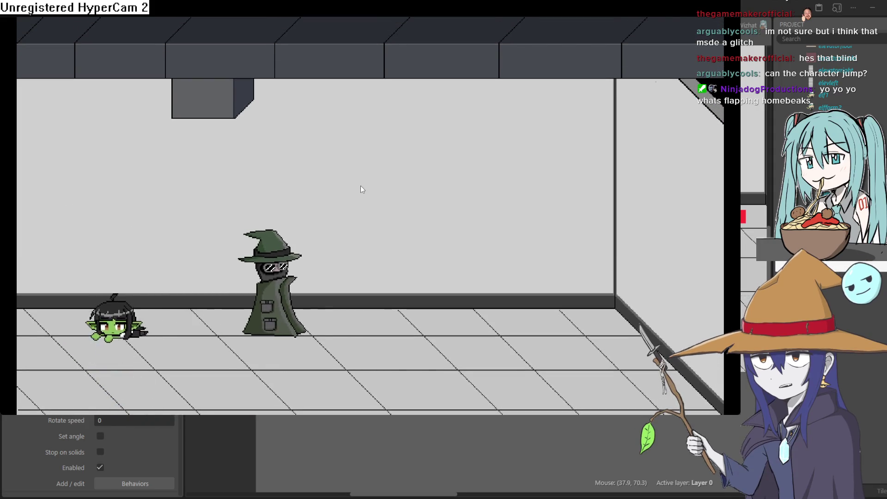
key(Right)
key(Down)
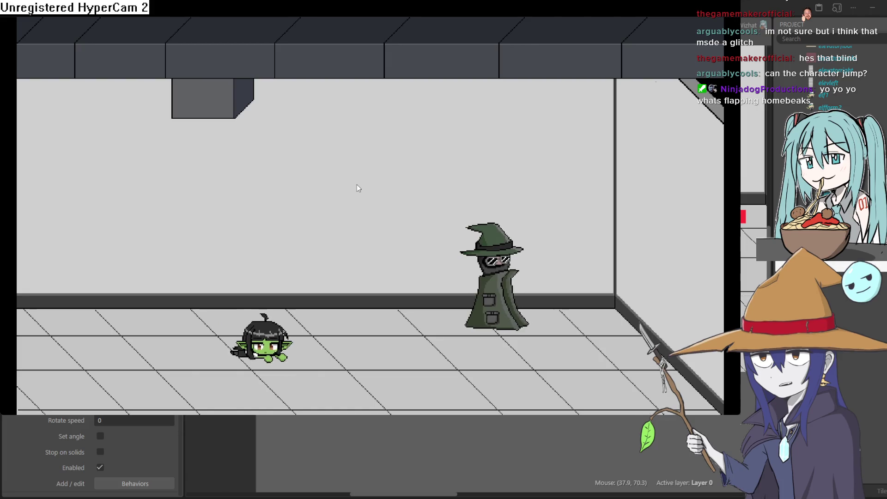
key(Right)
key(Up)
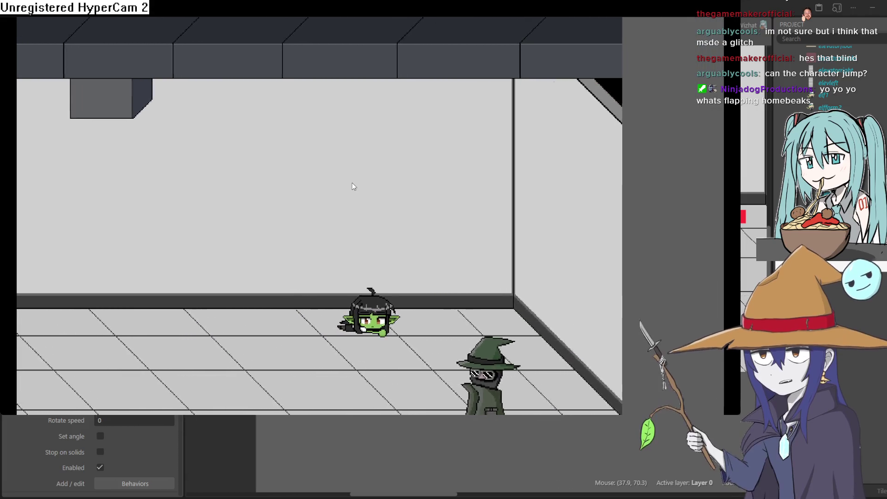
key(Down)
key(Left)
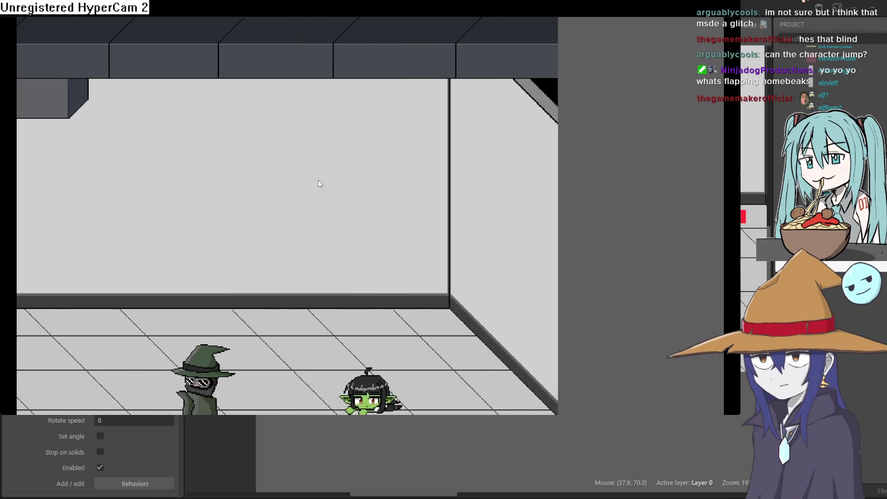
key(Left)
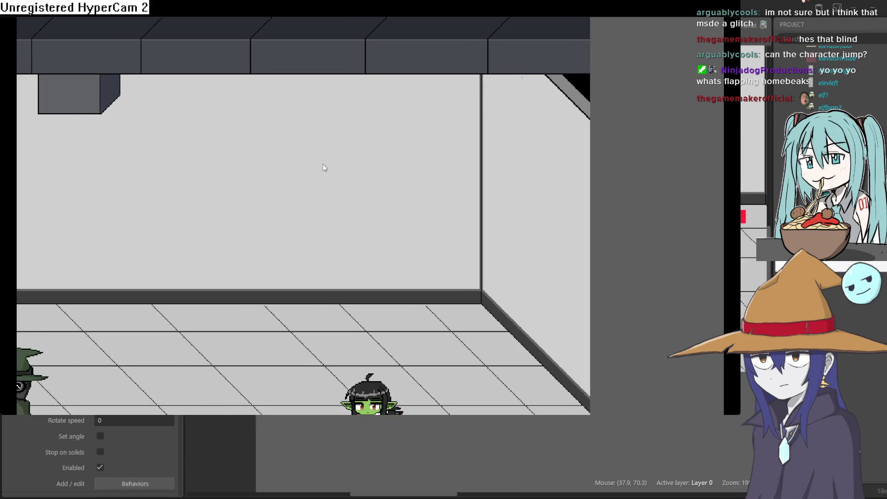
key(Left)
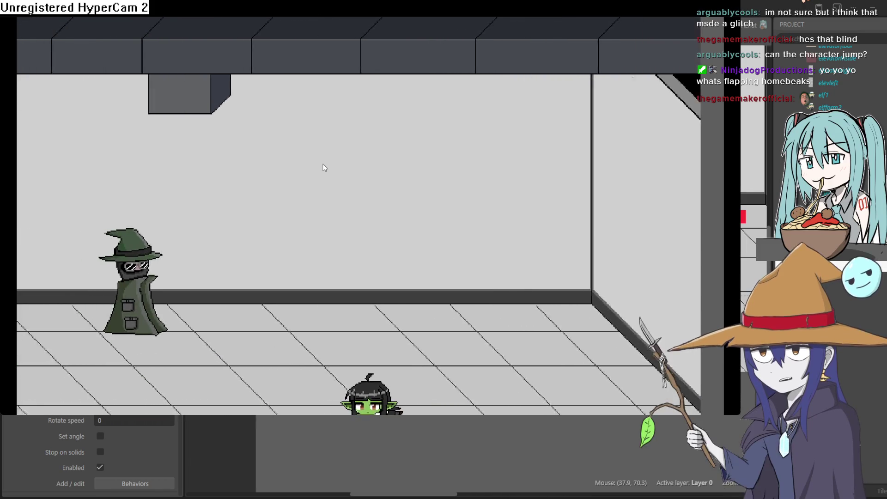
key(Left)
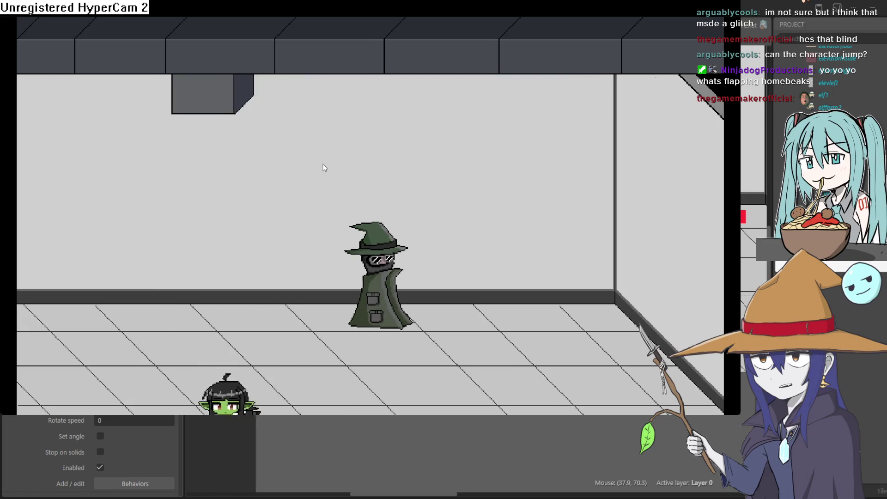
key(Up)
key(Right)
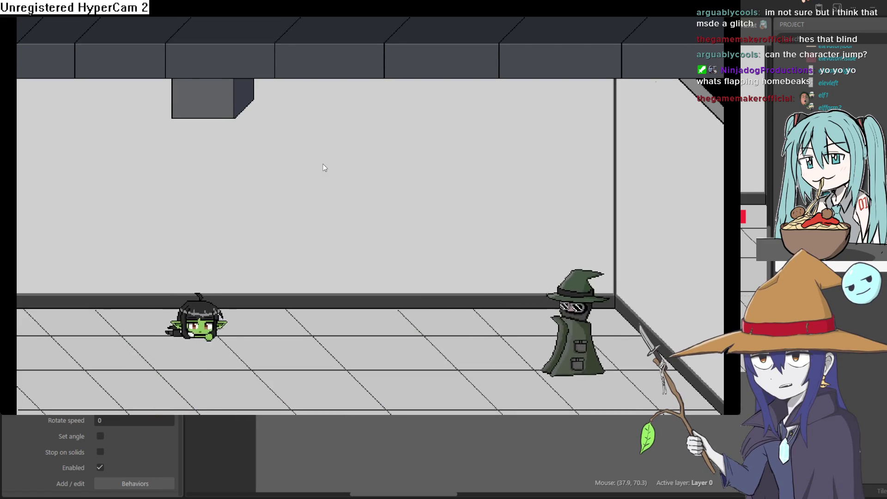
key(Right)
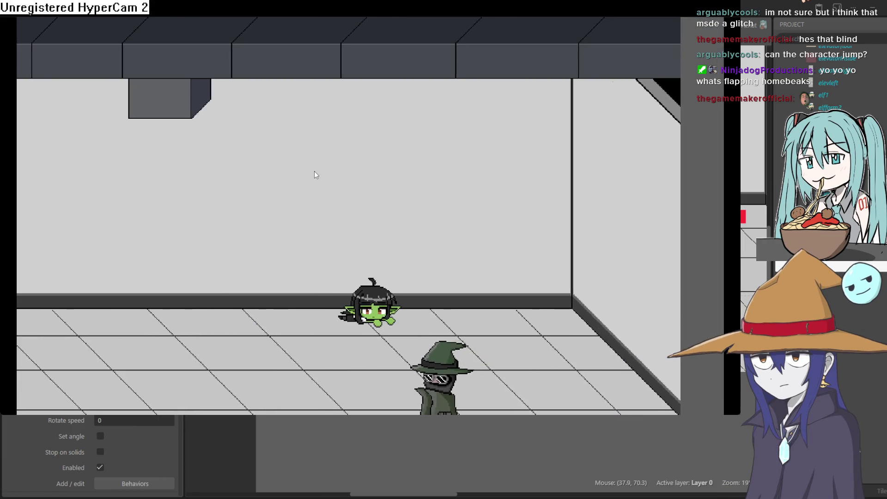
key(Down)
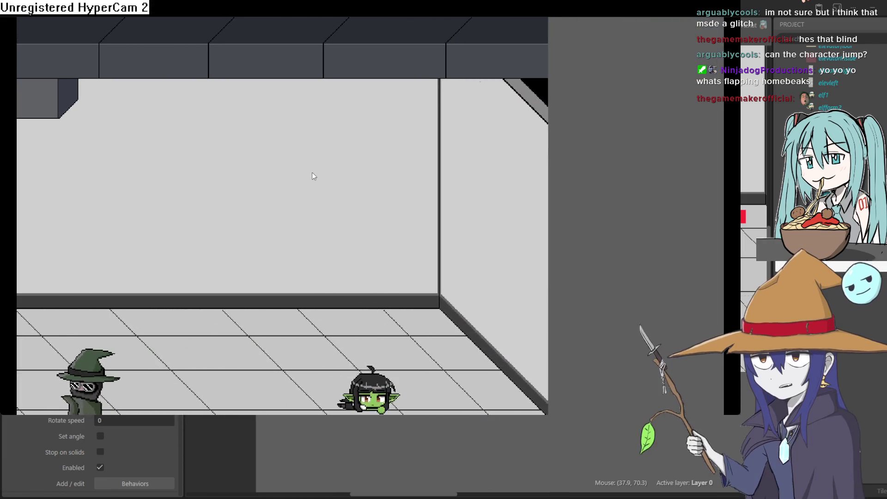
key(Left)
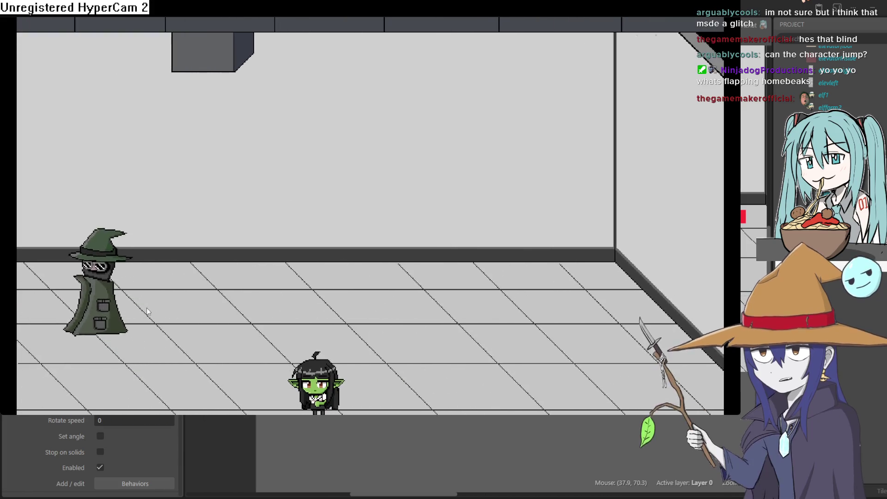
key(Up)
key(Right)
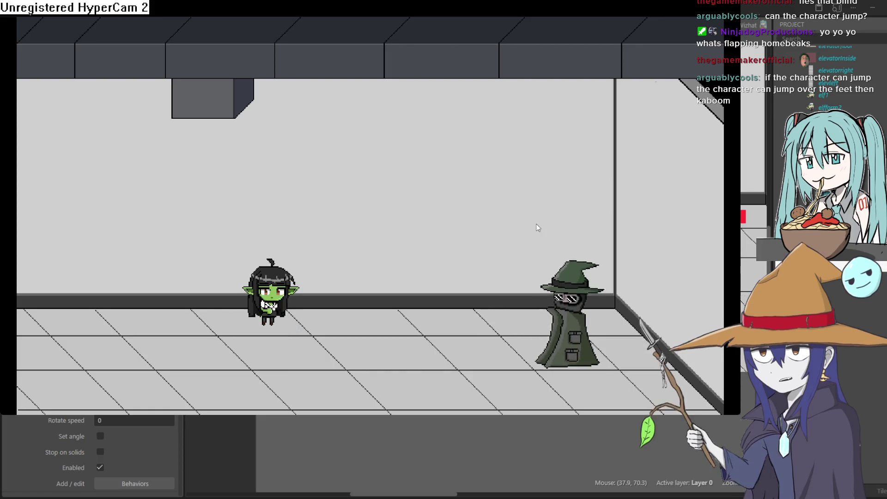
key(alt+F4)
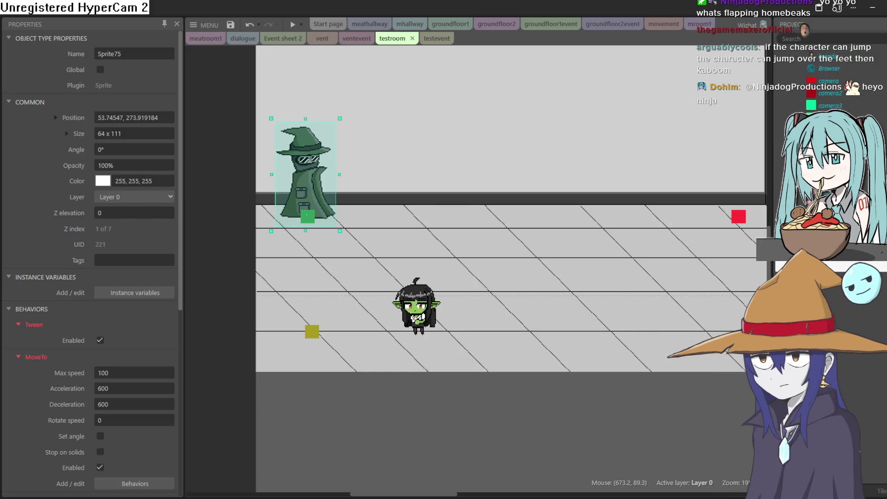
Shift the red patrol1 waypoint left and place the Sprite37 crate near testroom's back-right wall
drag(741, 214, 637, 213)
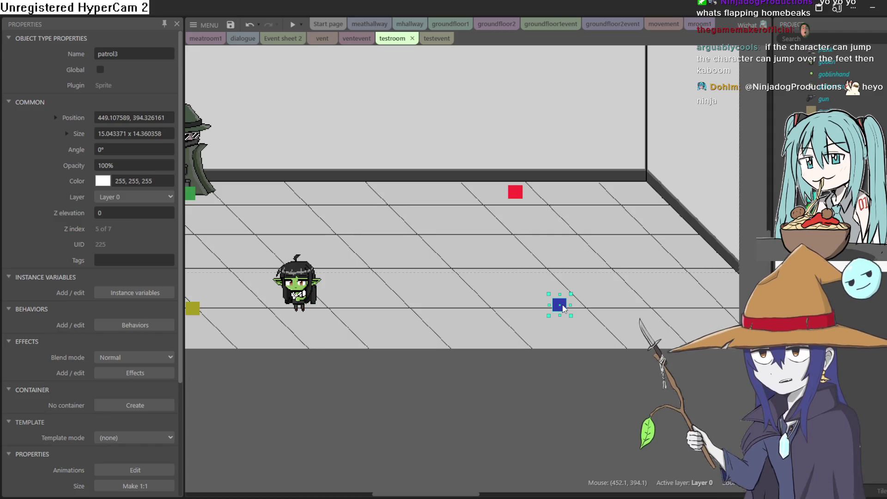
scroll(836, 107, up, 3)
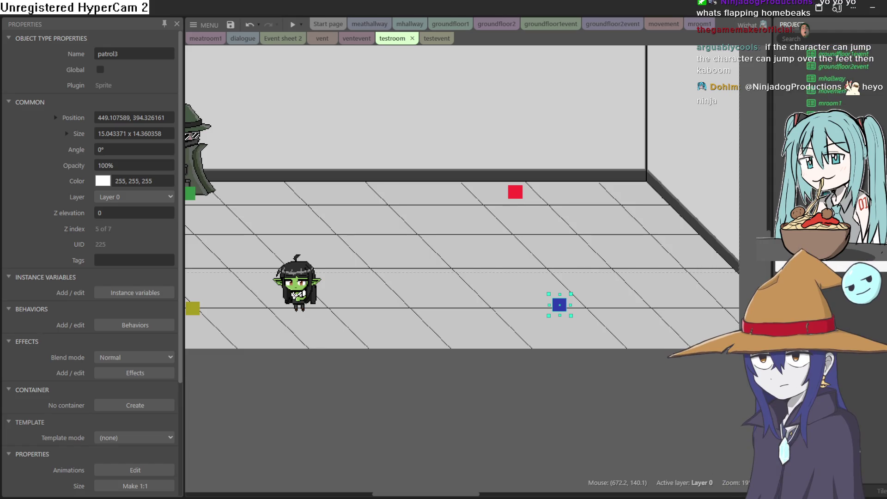
scroll(827, 83, down, 5)
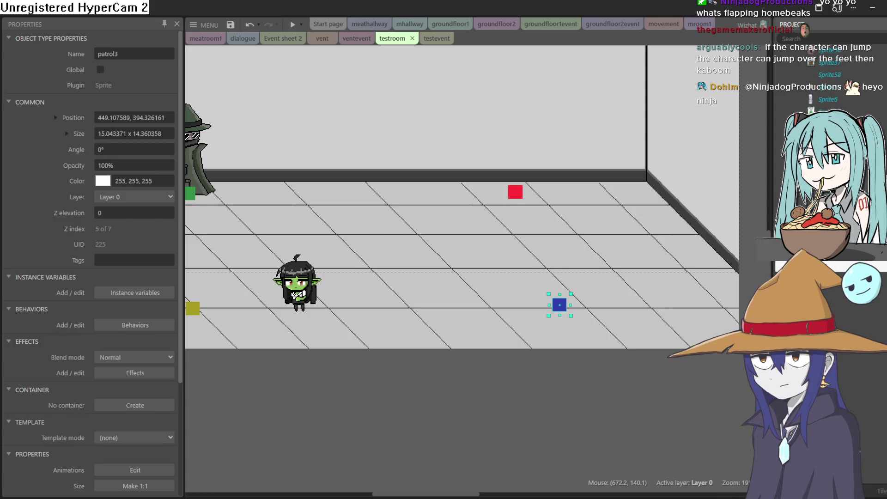
scroll(827, 83, up, 1)
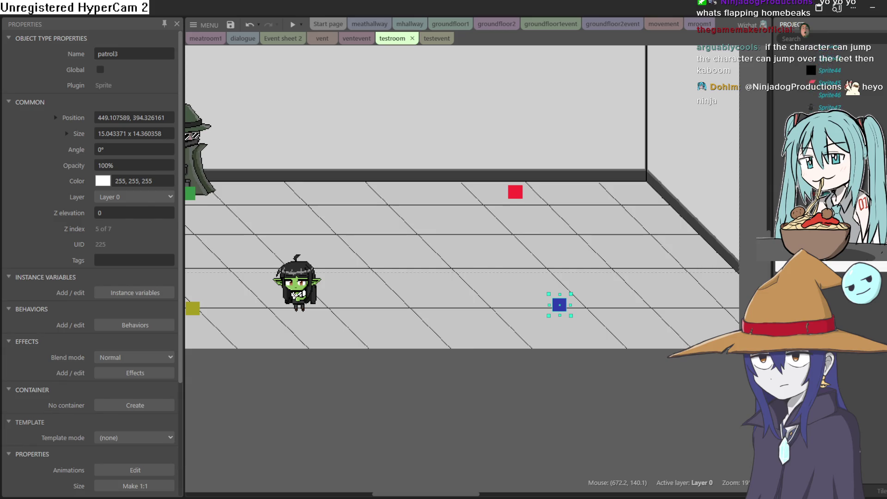
mouse_move(827, 141)
mouse_down()
mouse_move(638, 203)
mouse_move(677, 177)
mouse_move(614, 204)
mouse_move(604, 206)
mouse_move(603, 194)
mouse_up()
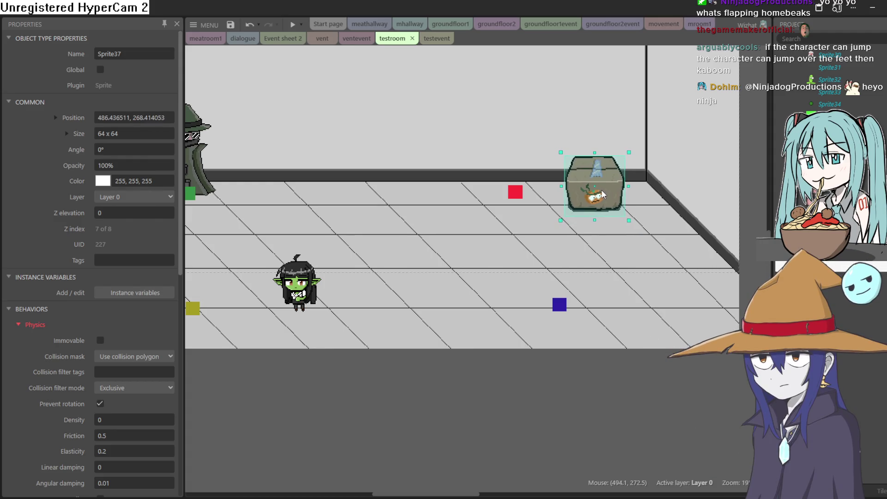
click(293, 24)
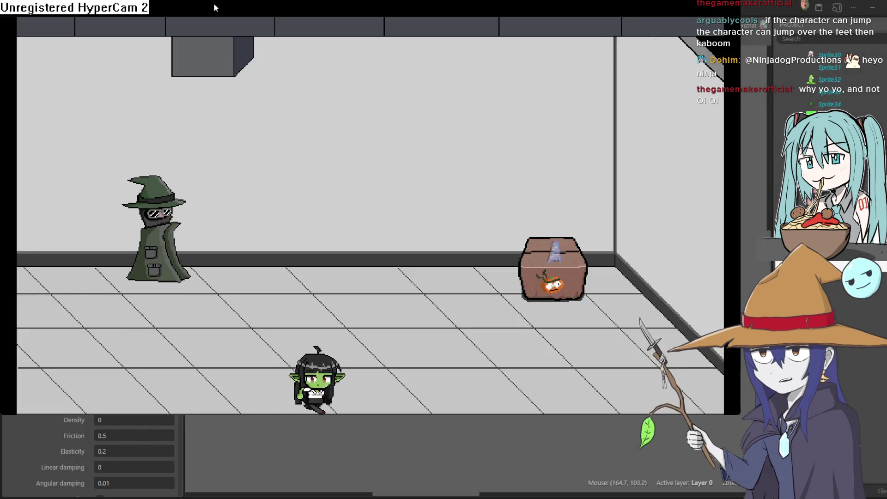
key(Right)
key(Up)
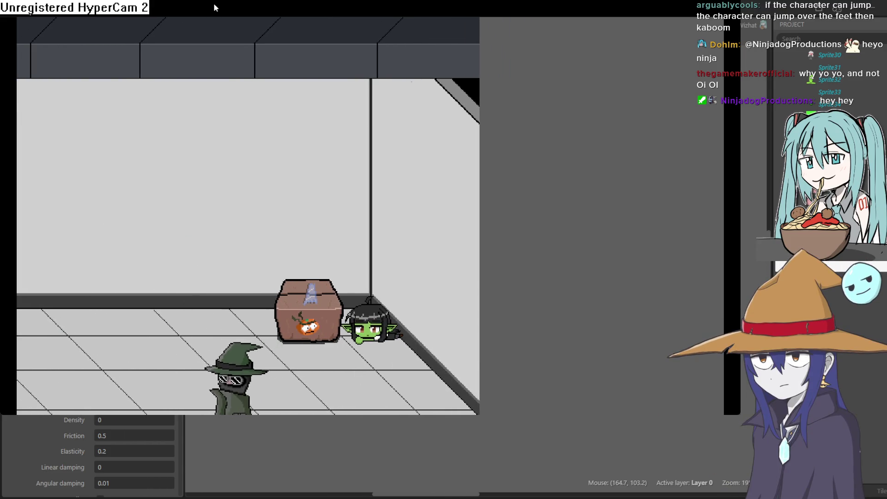
key(Up)
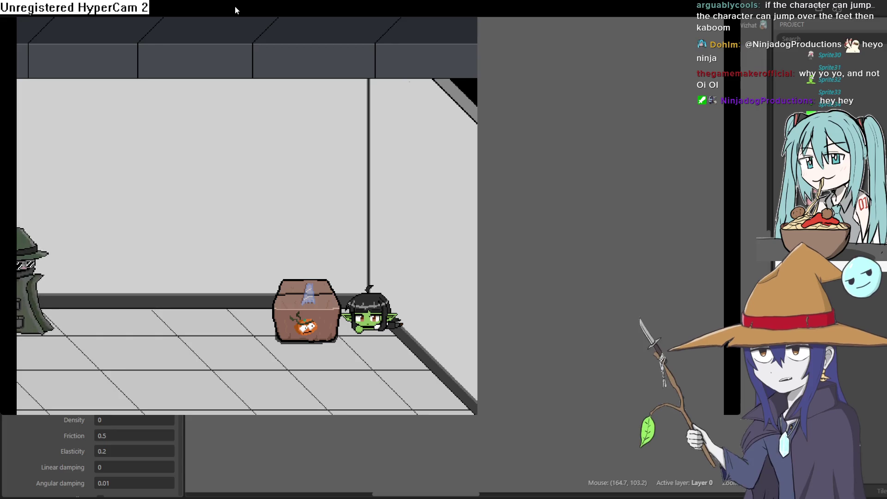
key(Down)
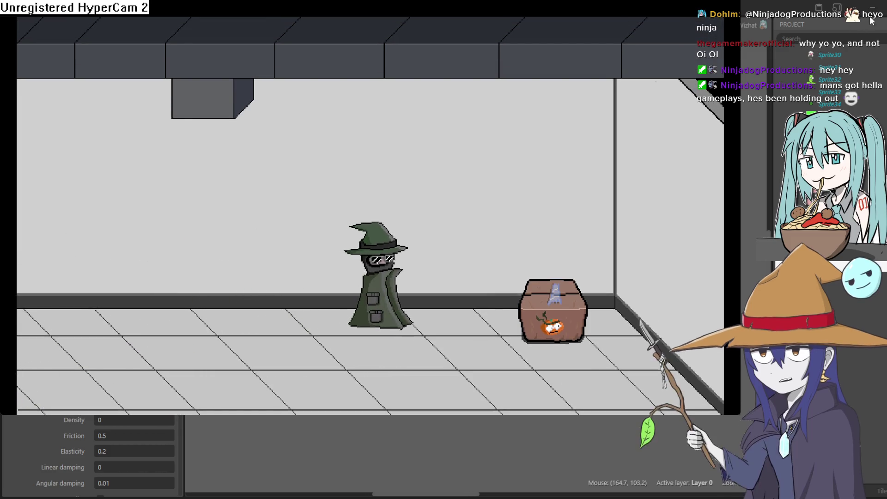
click(870, 20)
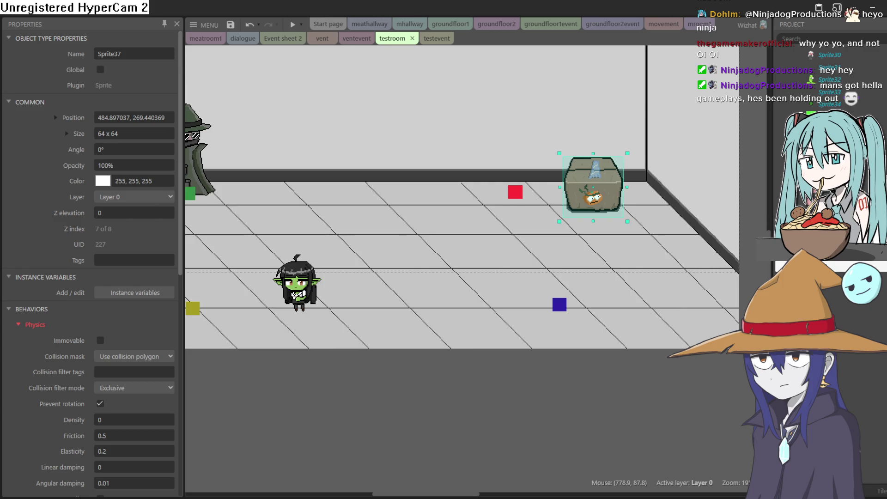
Insert a new sprite into testroom and flood-fill its image bright purple
scroll(617, 277, down, 2)
scroll(432, 178, up, 5)
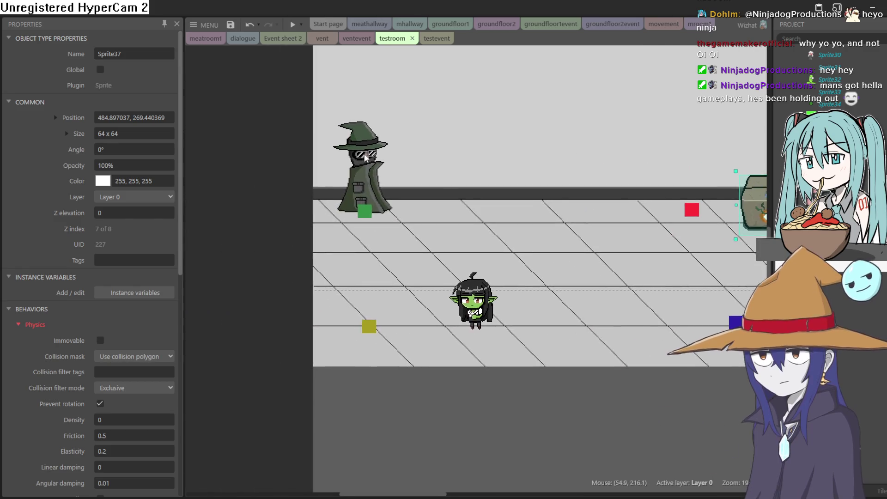
click(257, 233)
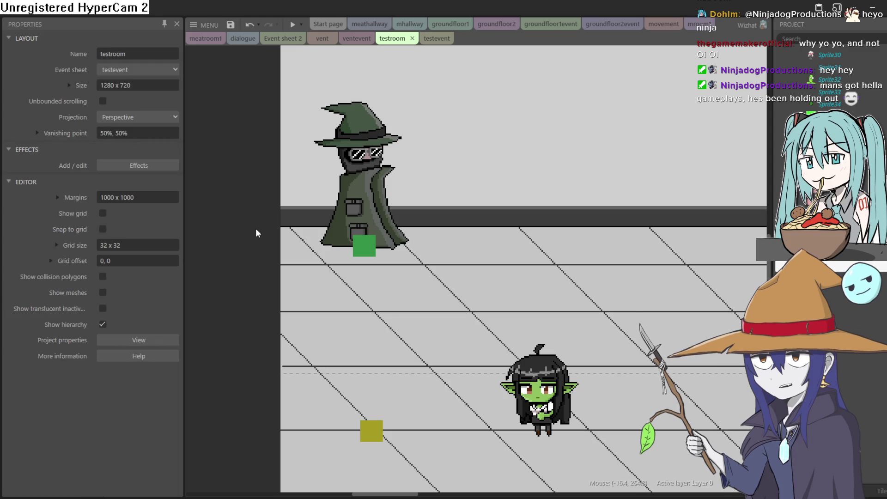
double_click(258, 233)
click(547, 370)
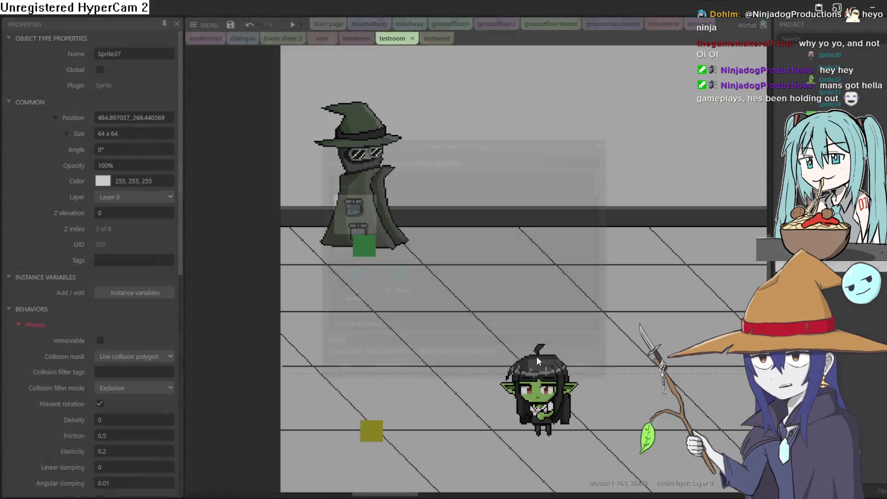
click(423, 226)
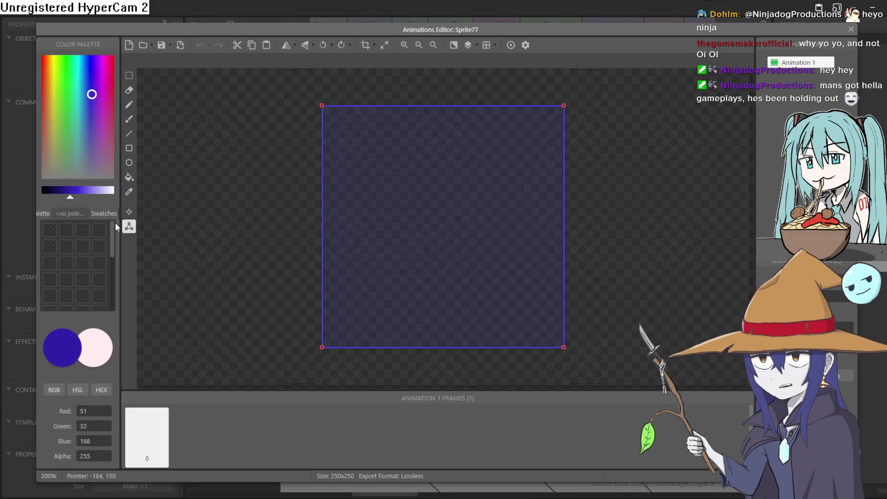
drag(68, 200, 95, 200)
click(125, 179)
click(447, 222)
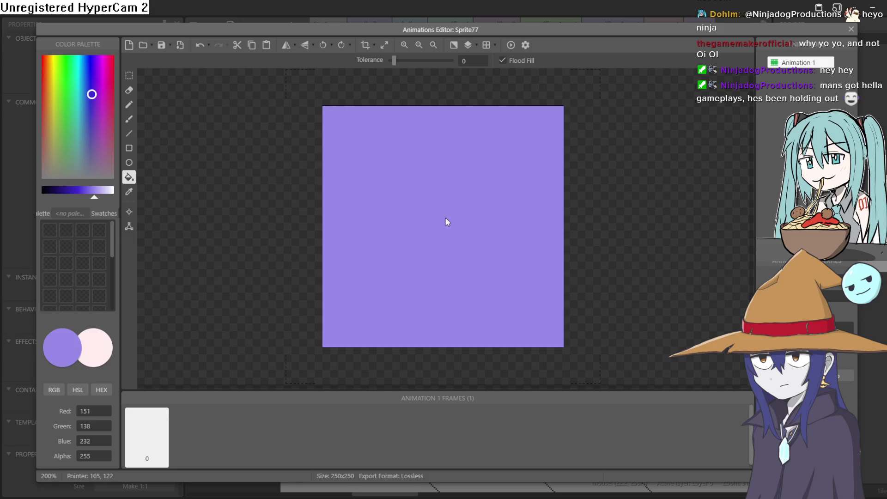
click(851, 29)
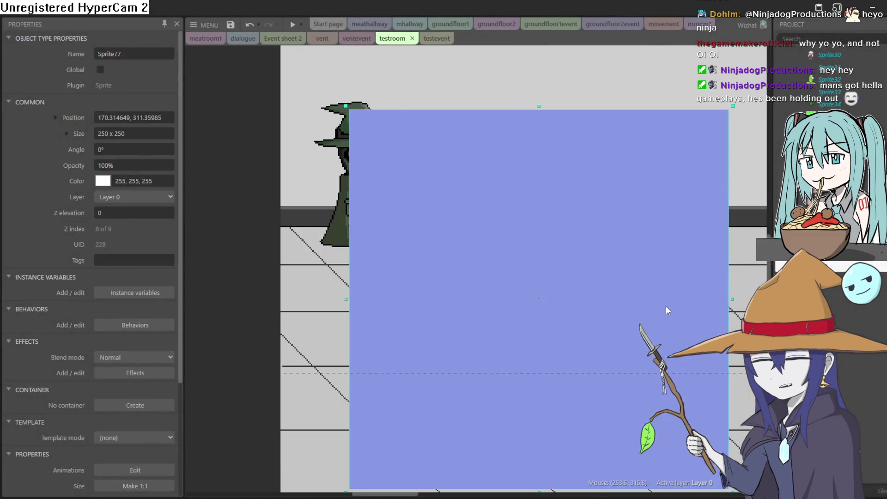
Resize the purple sprite into a flat bar and nudge it into position
mouse_move(538, 106)
mouse_down()
mouse_move(535, 100)
mouse_move(536, 305)
mouse_up()
mouse_move(532, 337)
mouse_down()
mouse_move(577, 194)
mouse_move(570, 145)
mouse_up()
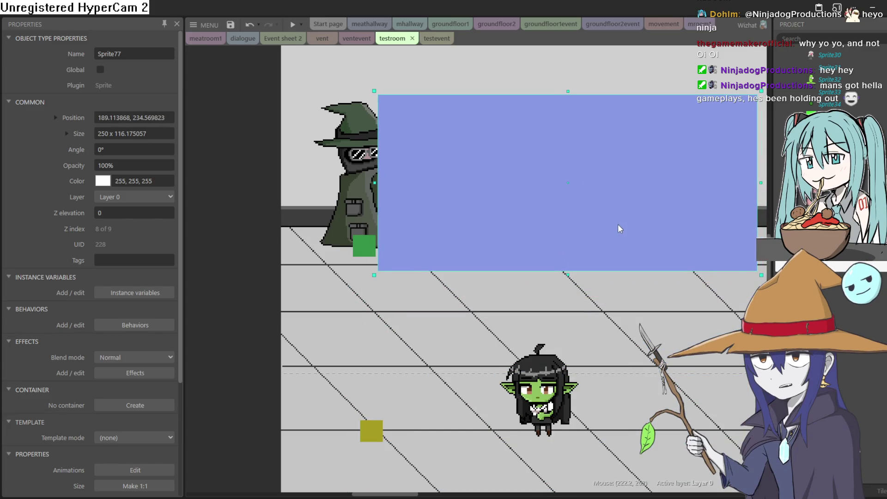
scroll(620, 229, down, 4)
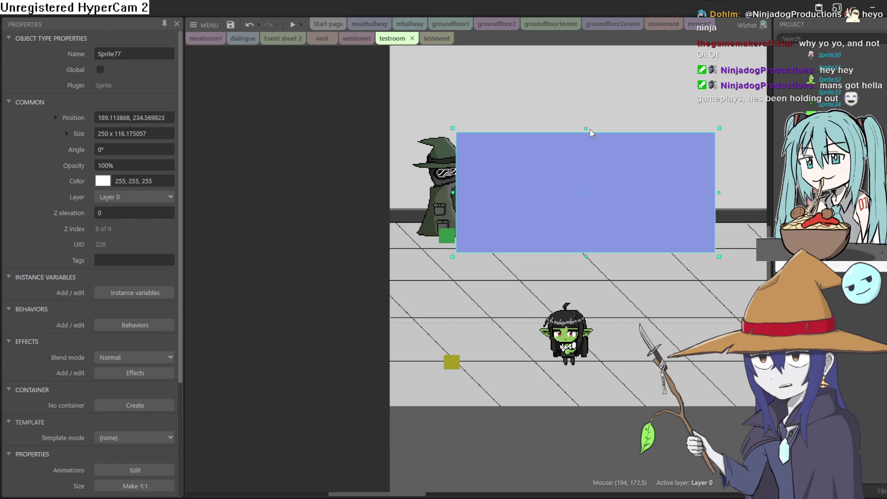
drag(587, 131, 587, 148)
scroll(601, 284, right, 2)
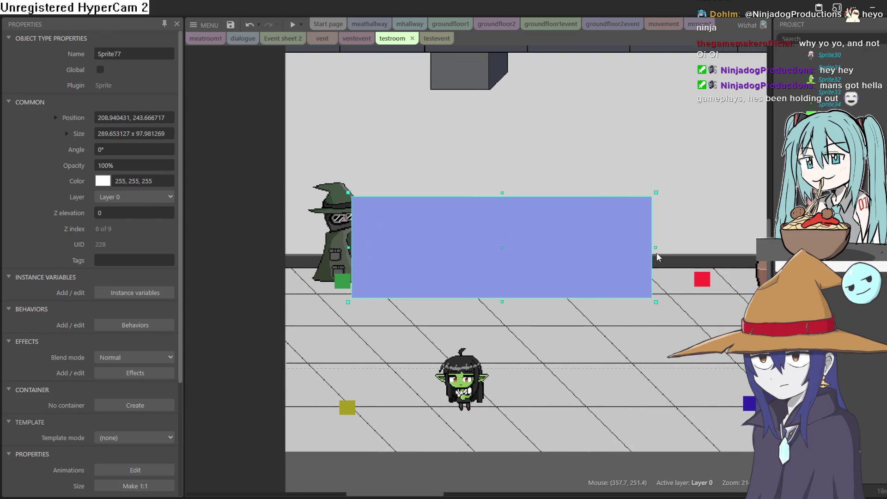
drag(741, 247, 756, 247)
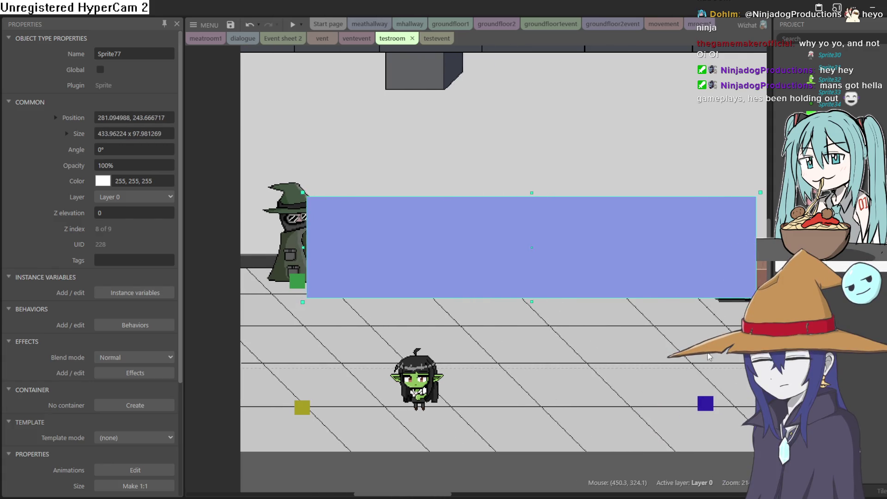
scroll(601, 335, right, 2)
drag(648, 272, 584, 275)
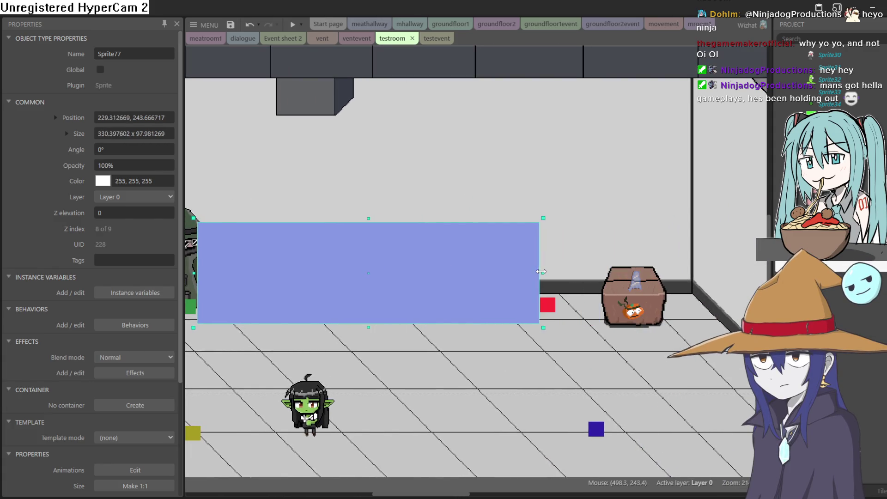
scroll(482, 376, left, 4)
drag(655, 277, 653, 268)
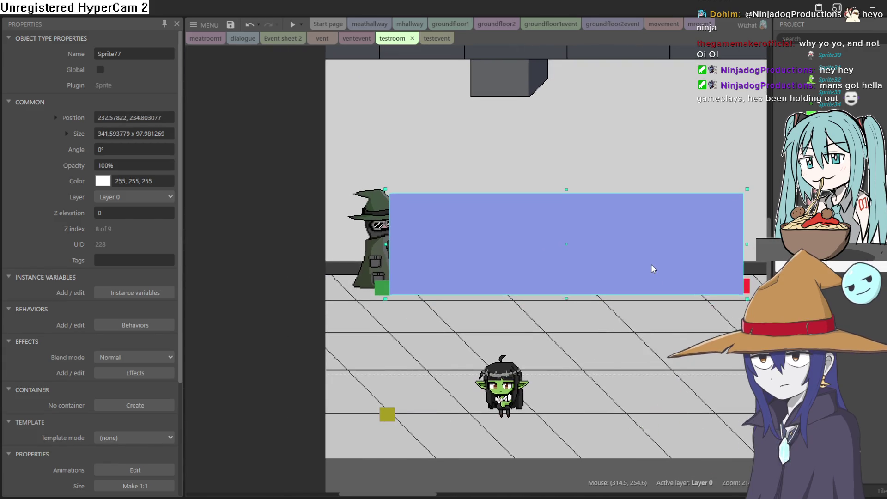
scroll(519, 347, right, 3)
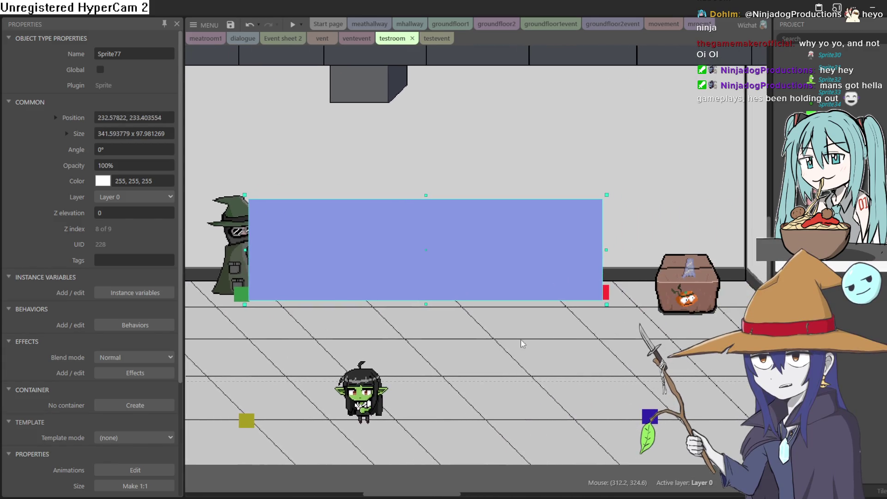
scroll(542, 336, down, 2)
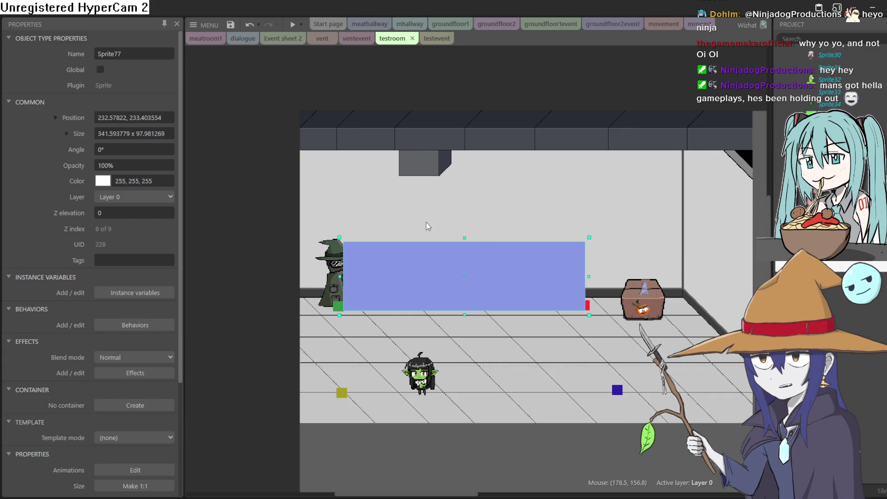
Preview the room, move the purple bar off the left edge, and preview again
click(292, 28)
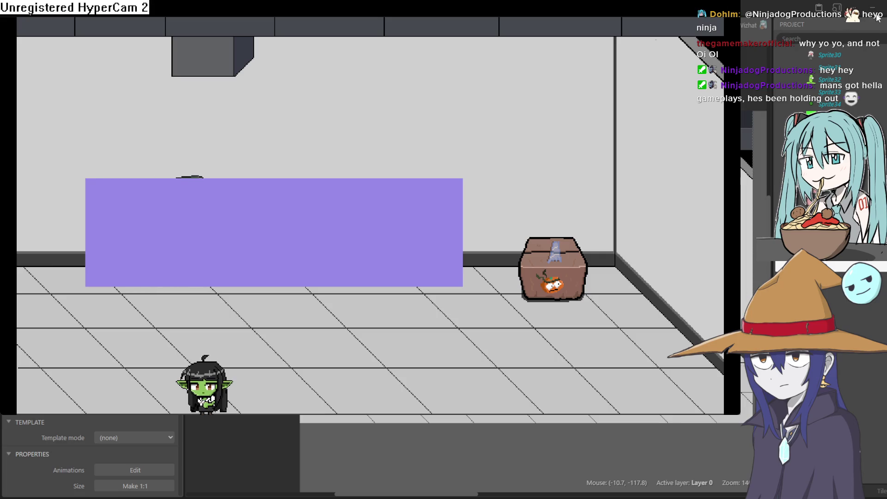
click(877, 18)
mouse_move(491, 230)
mouse_down()
mouse_move(443, 261)
mouse_move(231, 231)
mouse_move(265, 208)
mouse_up()
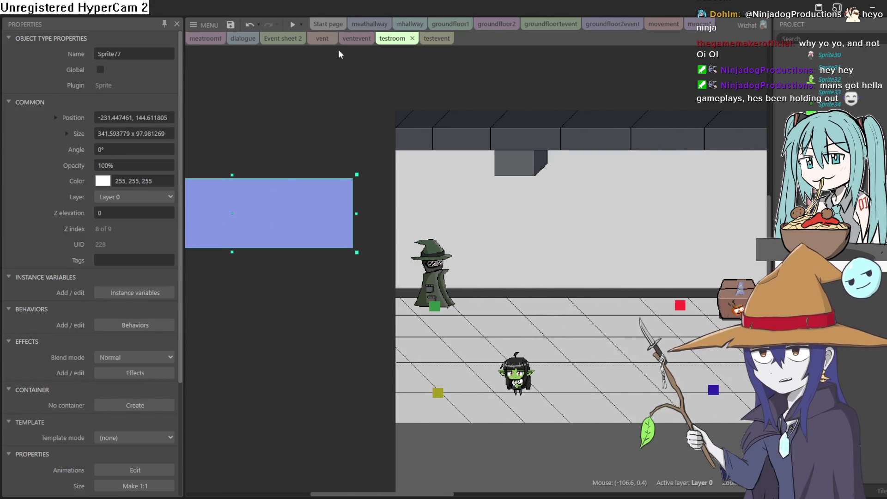
click(293, 29)
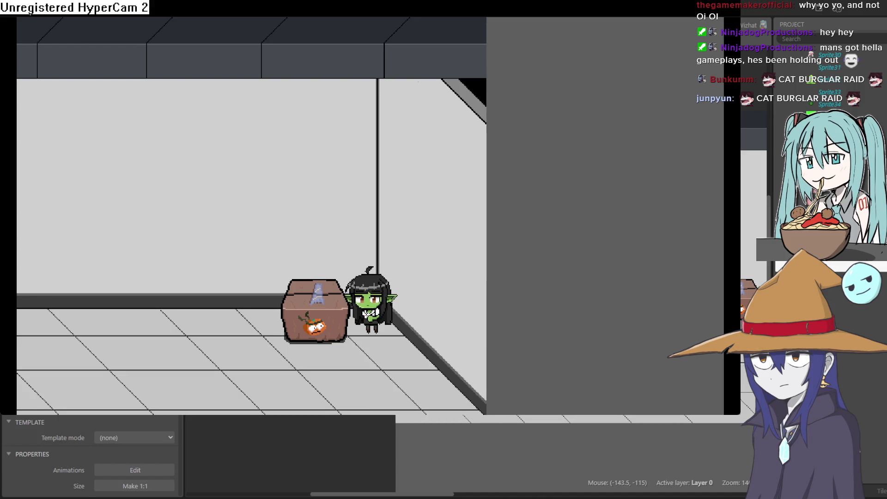
Walk the goblin right, down, left and up around the crate while the witch patrols
key(Right)
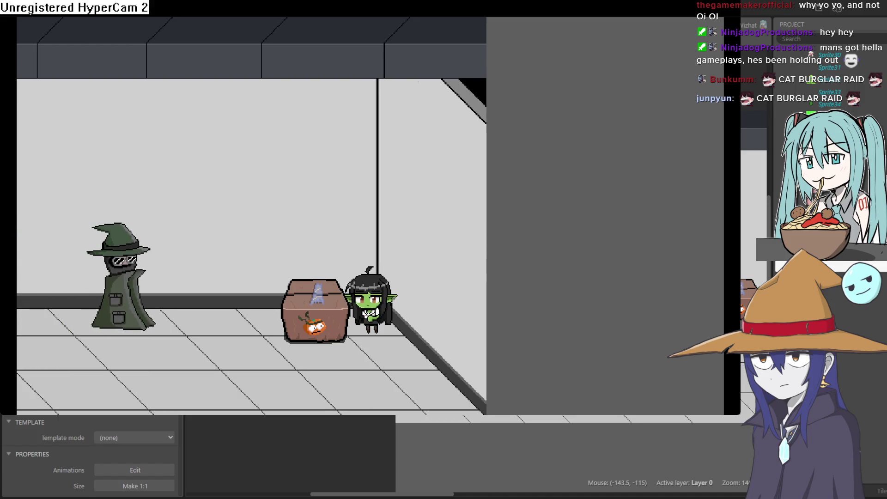
key(Down)
key(Down)
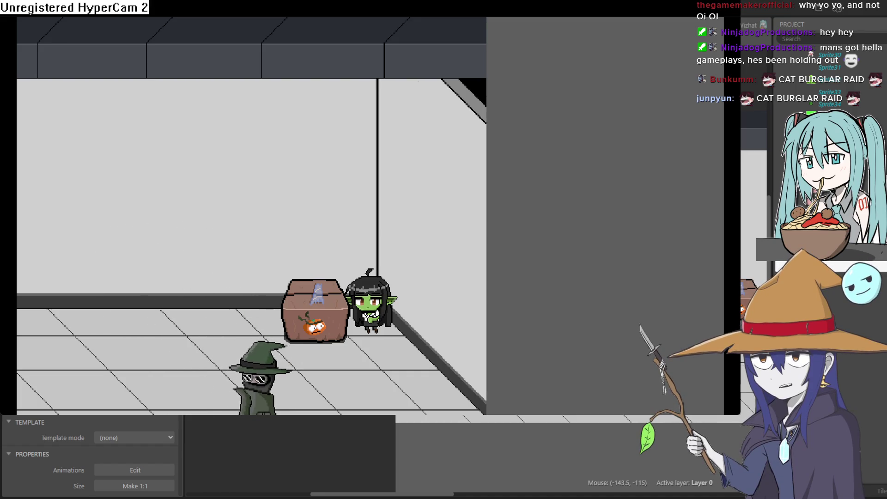
key(Left)
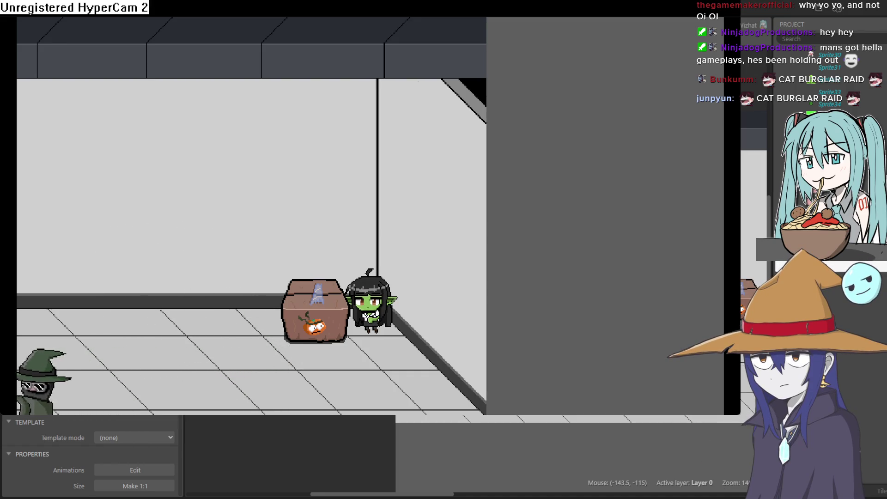
key(Left)
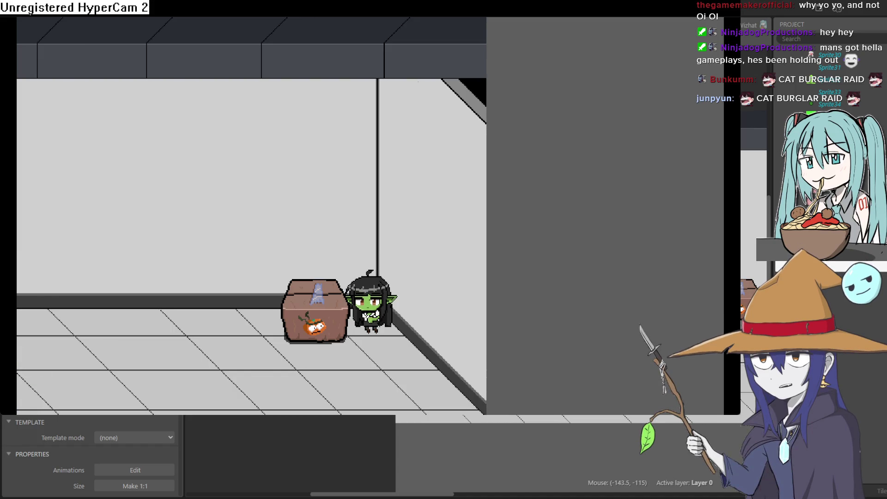
key(Right)
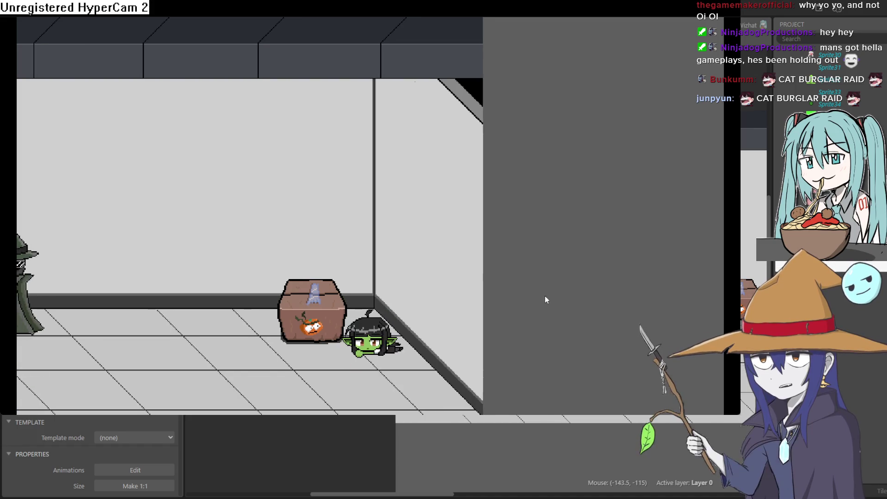
key(Down)
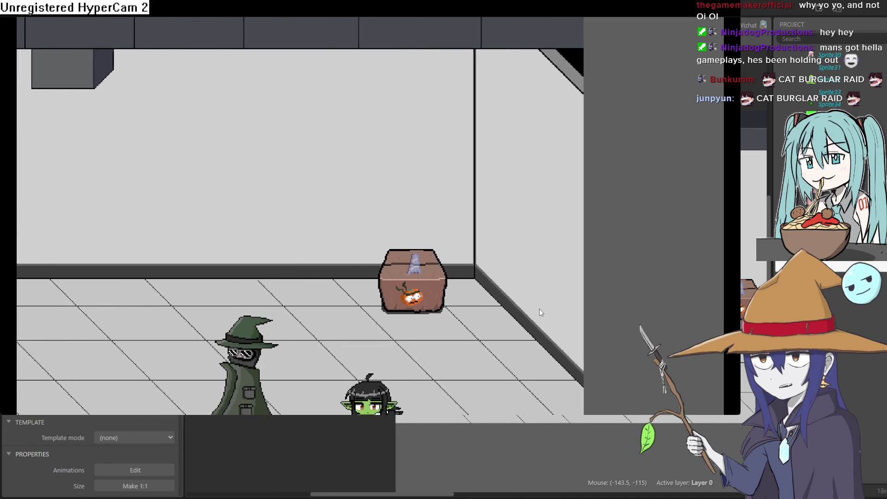
key(Left)
key(Up)
key(Right)
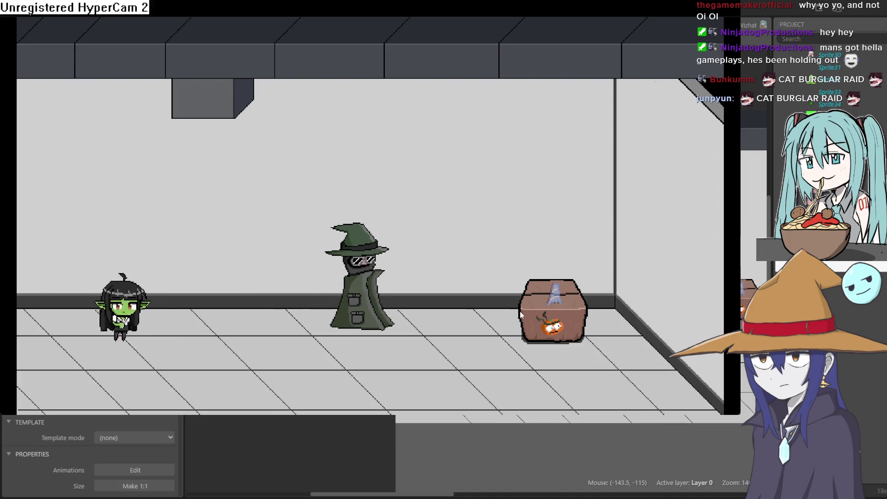
key(Down)
key(Left)
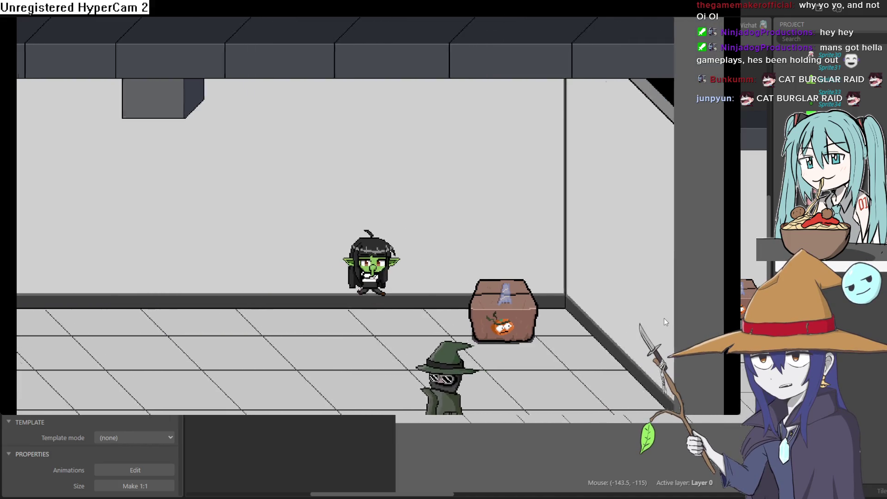
key(Left)
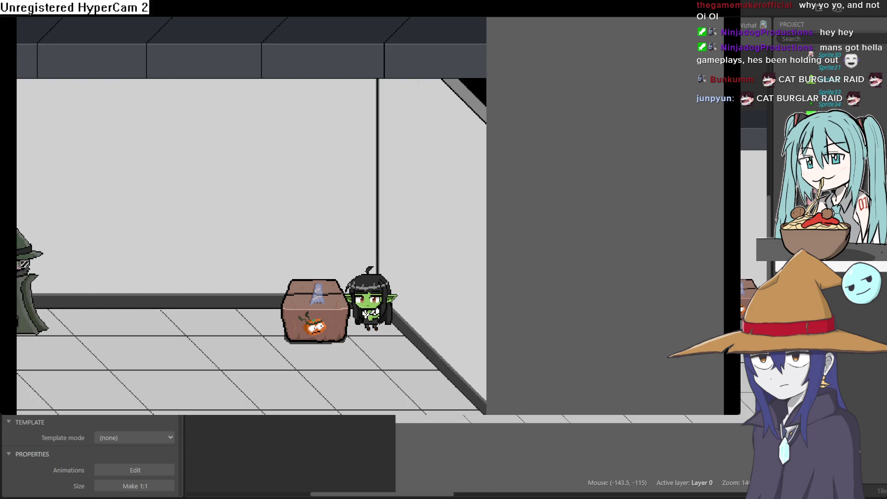
key(Right)
key(Down)
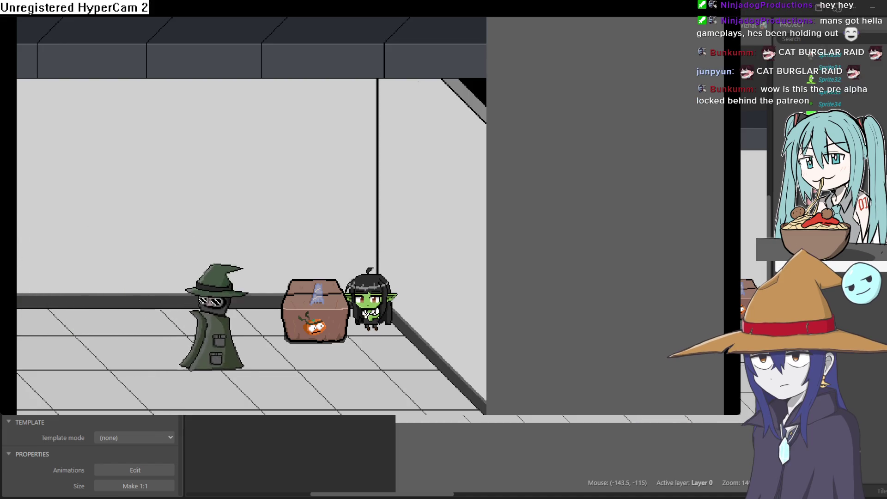
Keep walking the goblin around the crate until it stands beside its right side
key(Left)
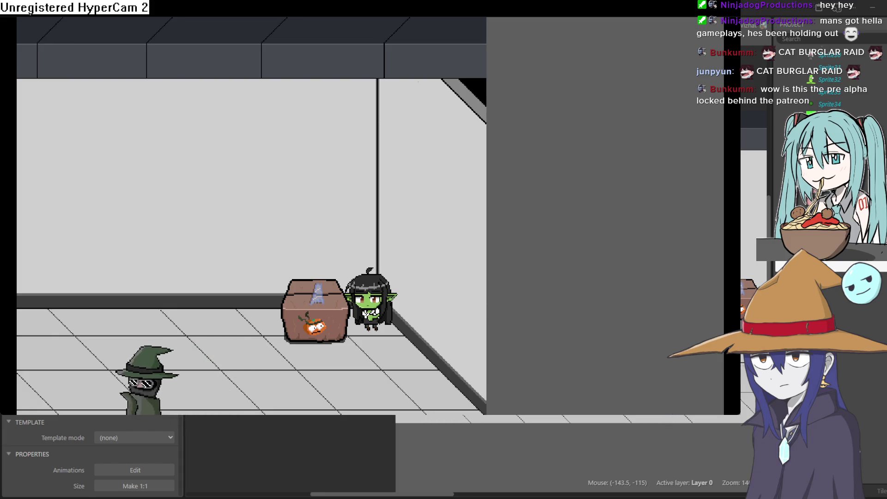
key(Left)
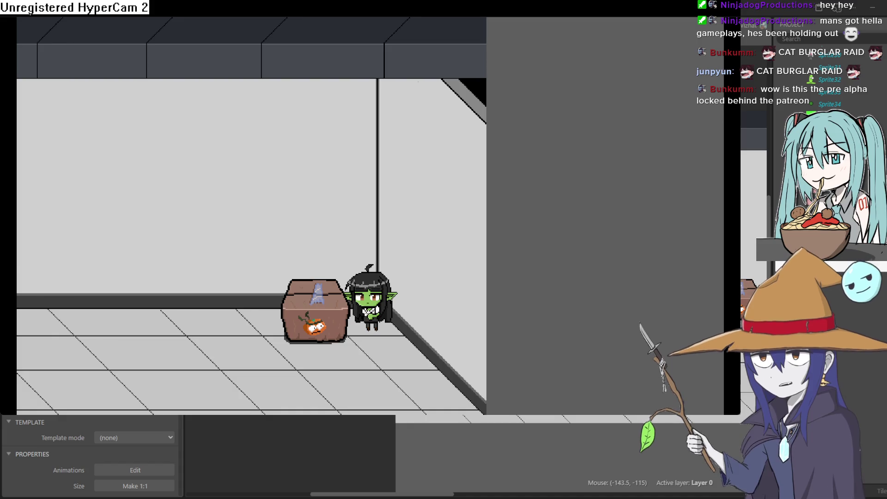
key(Right)
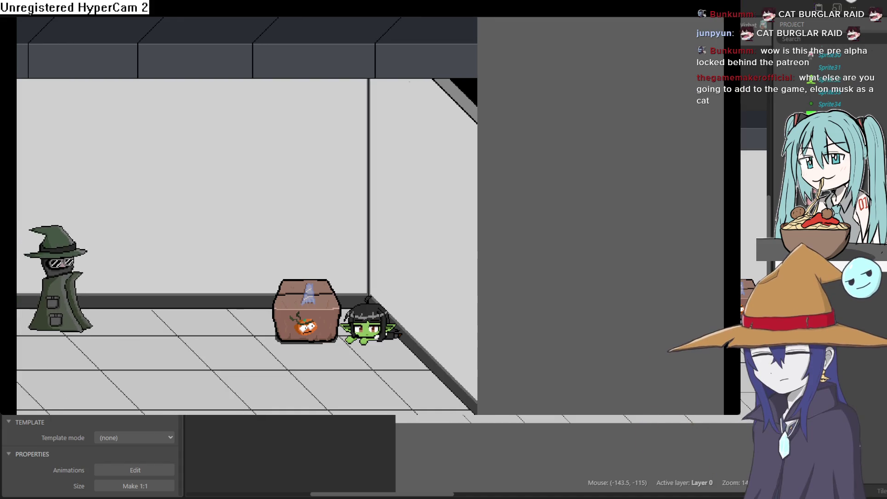
key(Right)
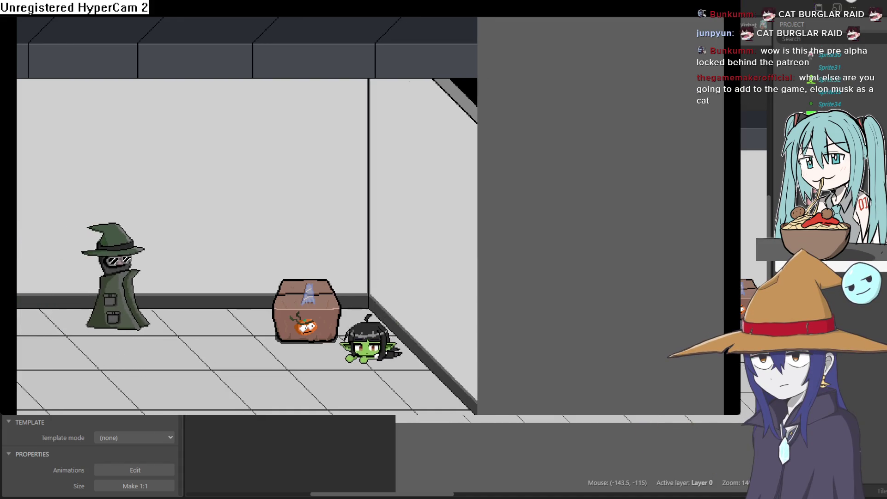
key(Down)
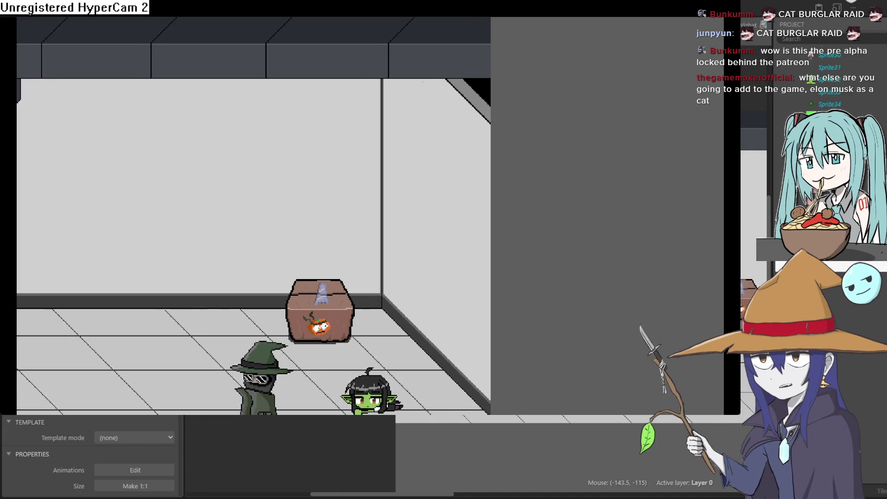
key(Left)
key(Left)
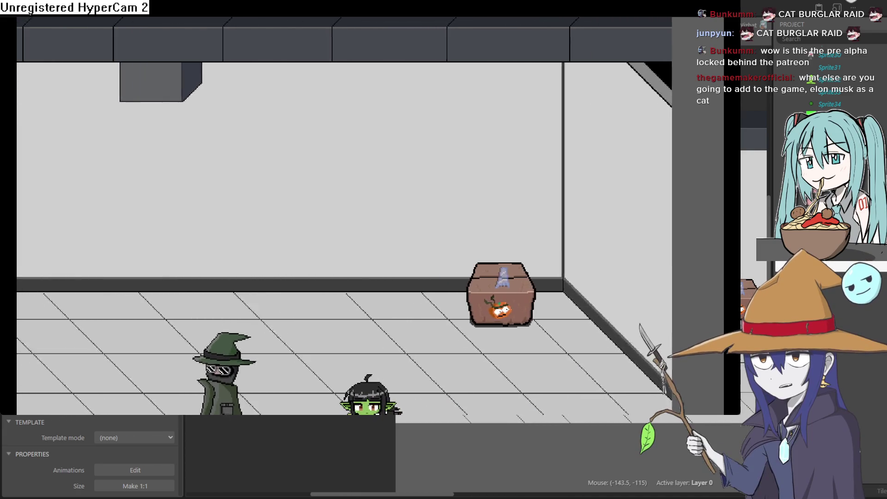
key(Up)
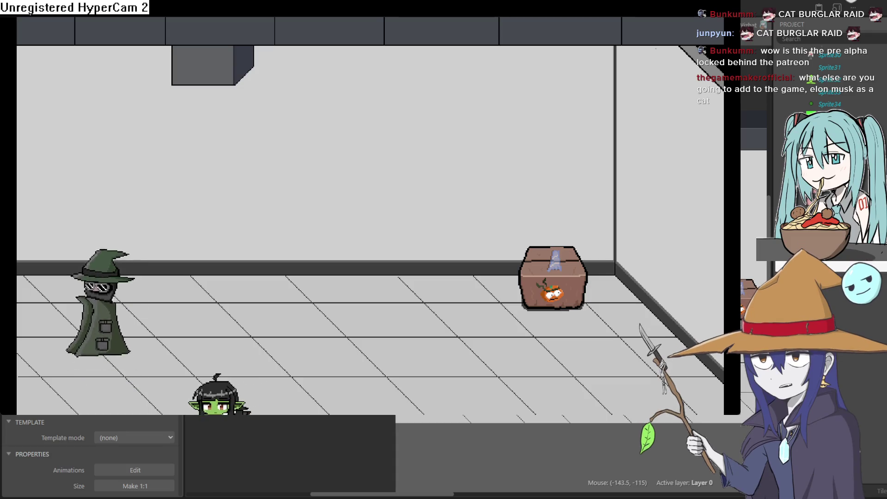
key(Right)
key(Right)
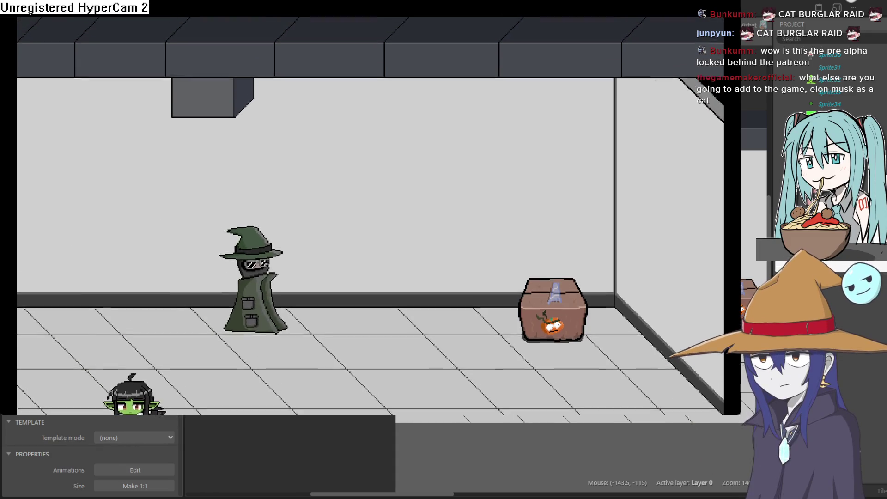
key(Down)
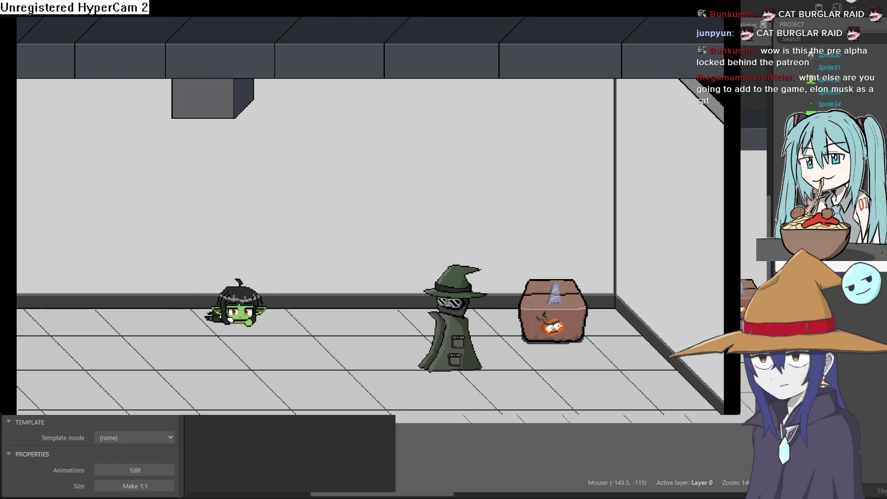
key(Left)
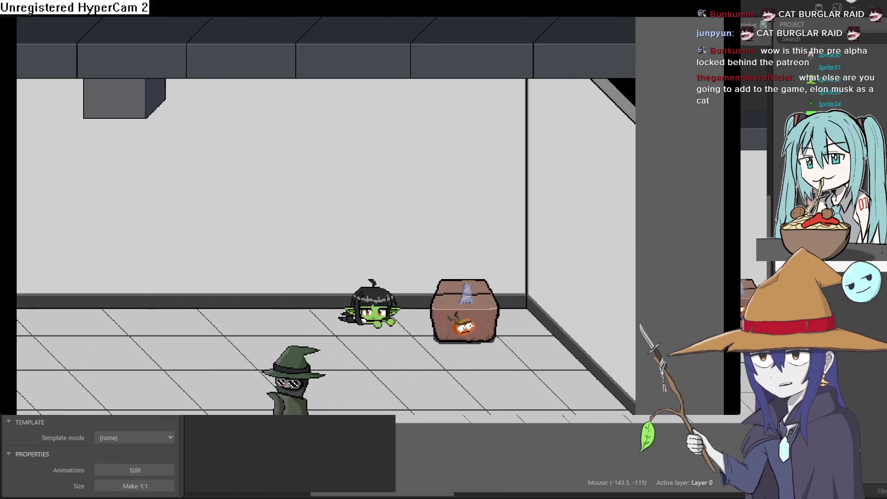
key(Right)
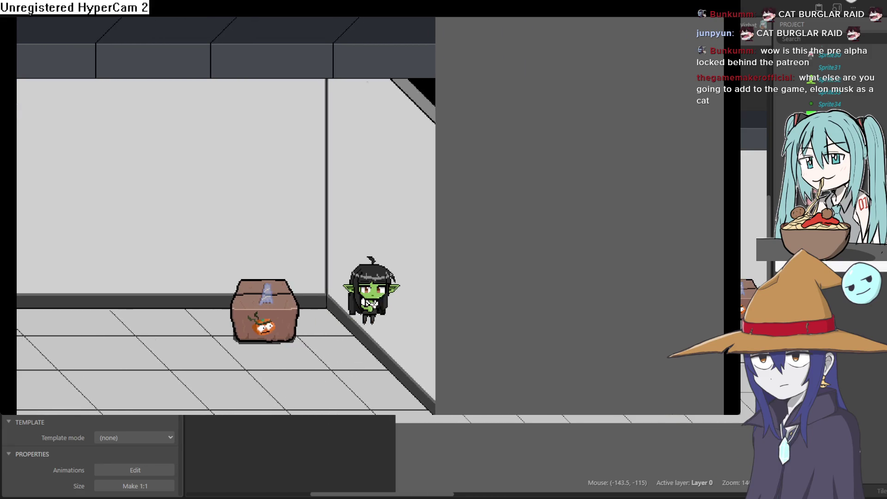
key(Left)
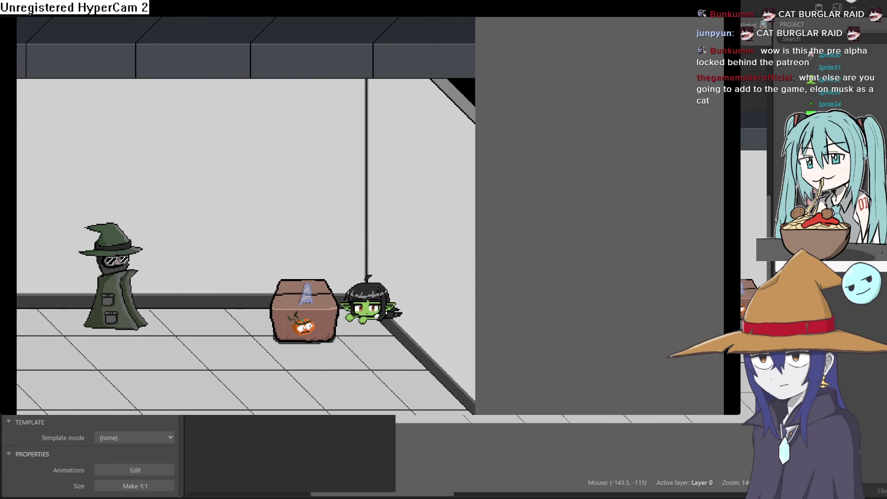
key(Up)
key(Down)
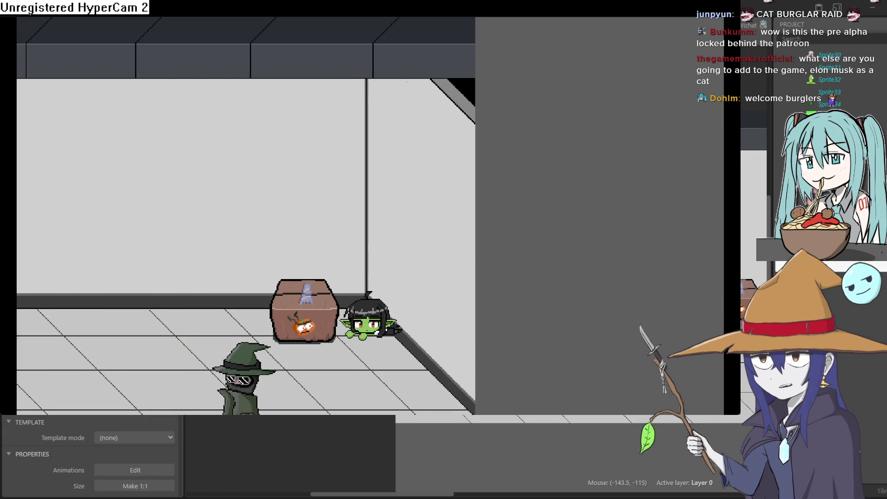
key(Down)
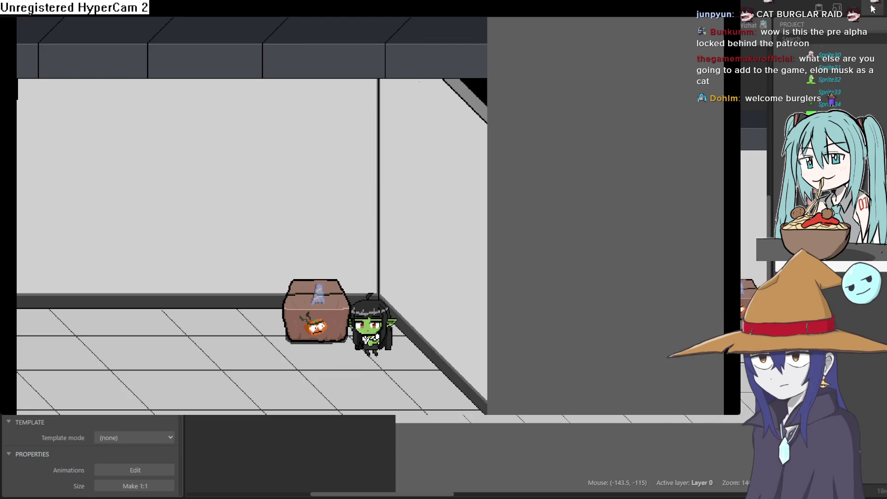
Close the game preview, then zoom and shift the testroom layout view slightly
click(868, 23)
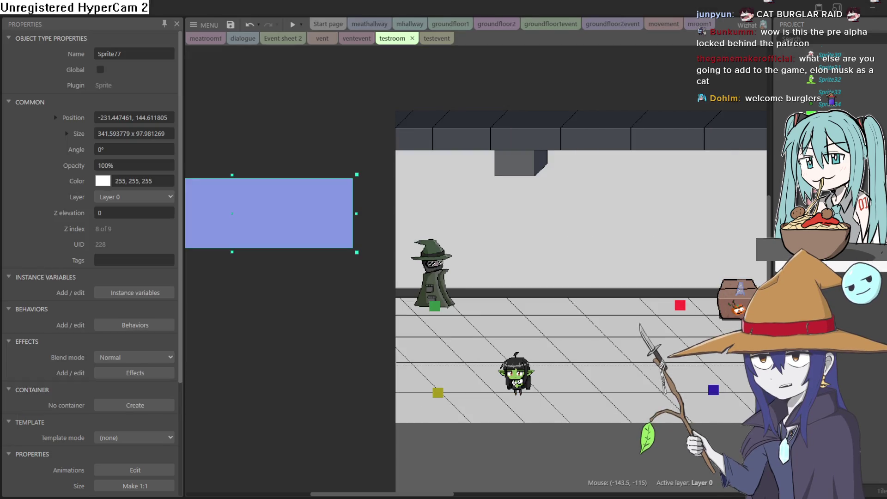
scroll(492, 291, down, 3)
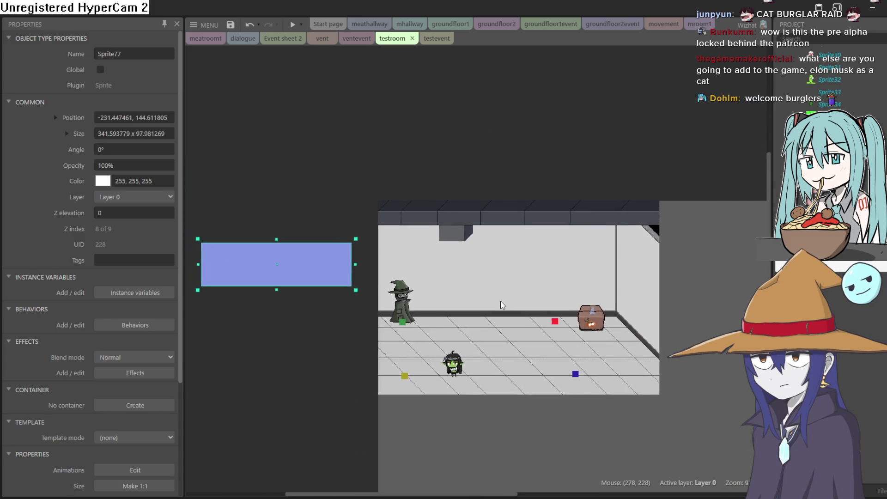
scroll(501, 305, up, 2)
scroll(522, 340, down, 1)
scroll(498, 339, up, 1)
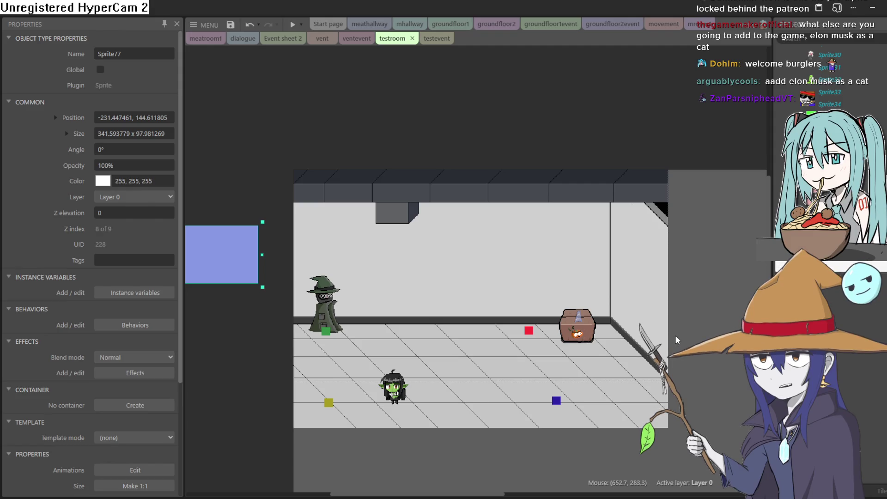
drag(677, 323, 673, 323)
scroll(496, 306, up, 3)
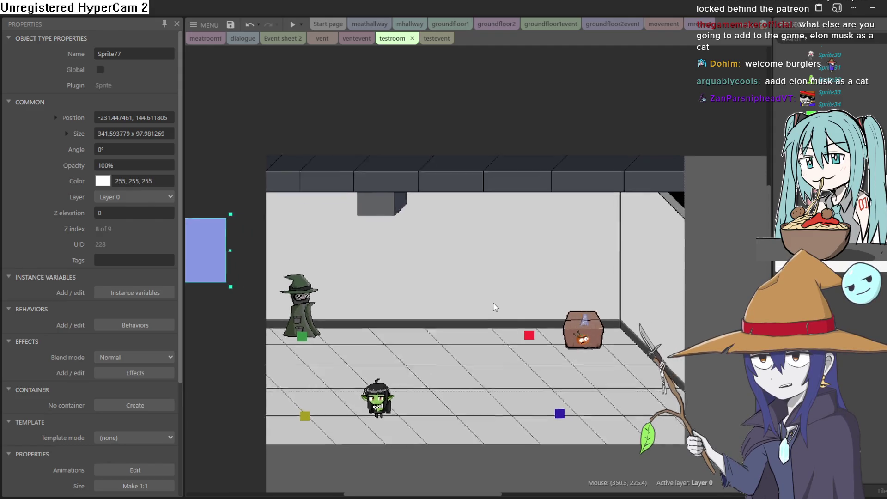
scroll(495, 304, down, 1)
scroll(497, 302, up, 1)
mouse_move(502, 302)
mouse_down()
mouse_move(476, 311)
mouse_move(482, 293)
mouse_up()
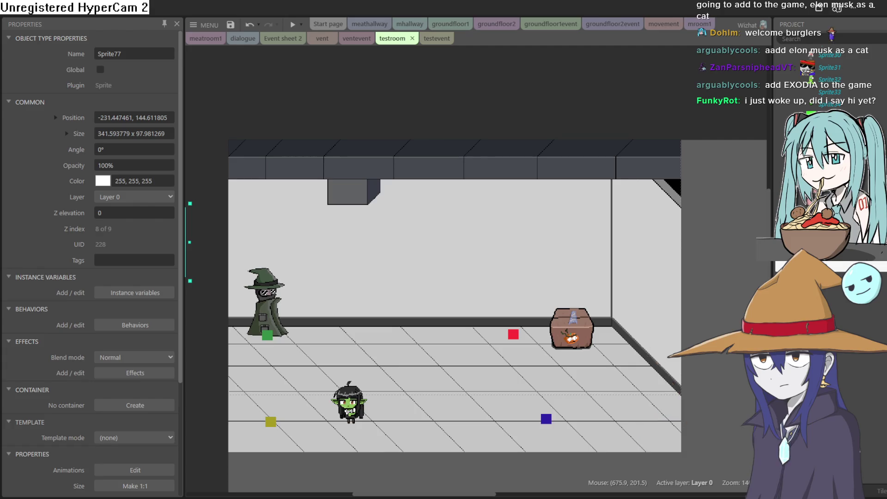
Preview the game and walk the goblin right, up, down and left past the crate
click(293, 26)
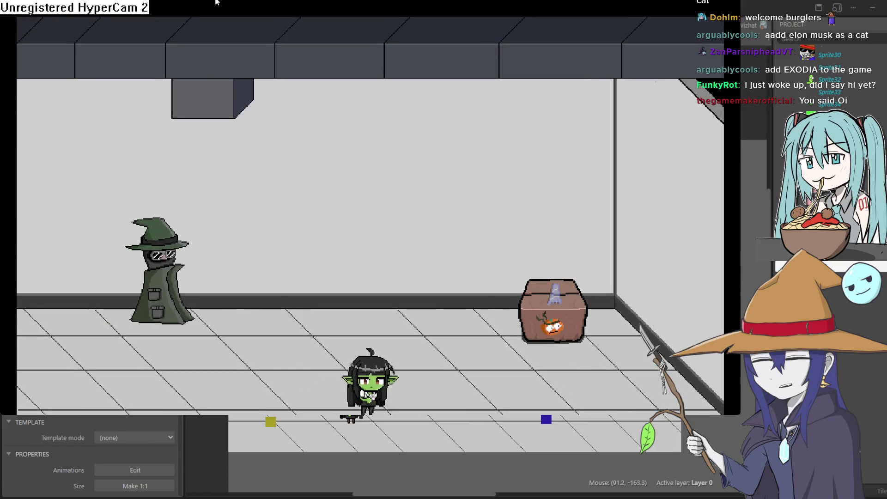
key(Right)
key(Up)
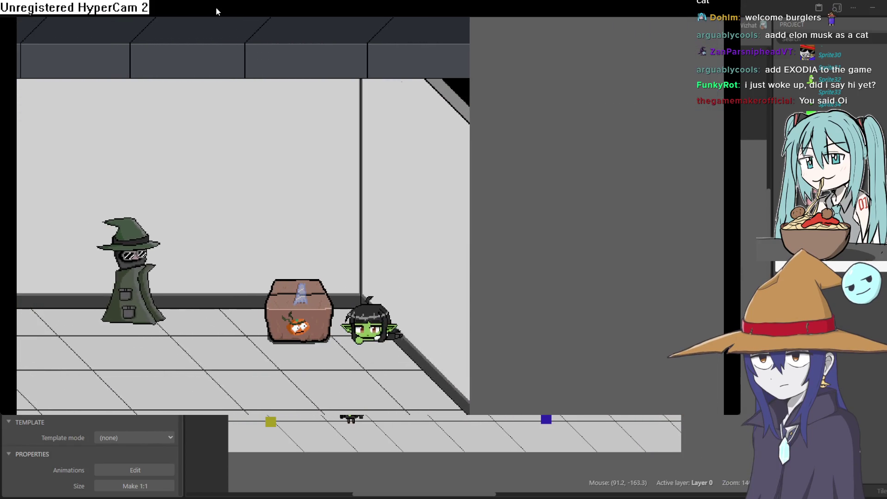
key(Down)
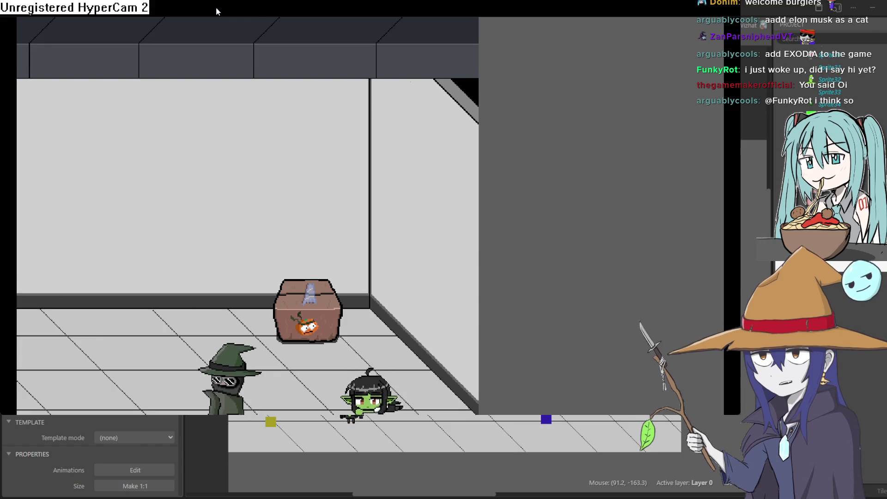
key(Left)
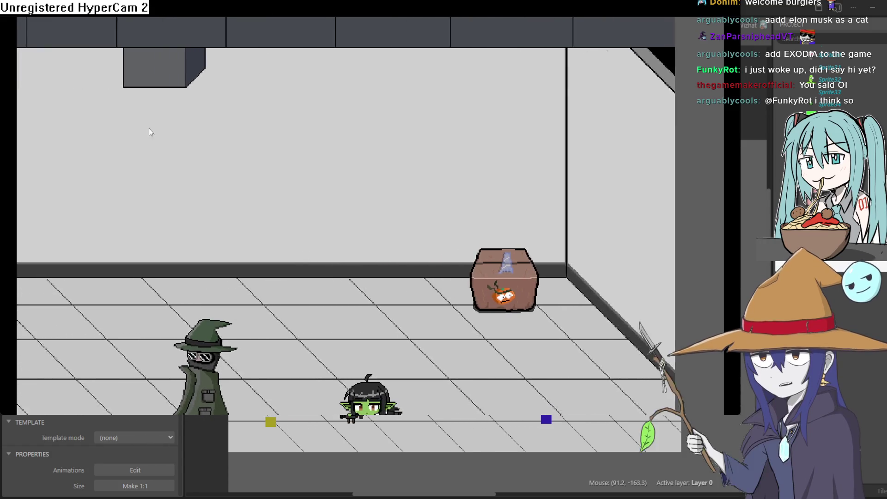
key(Left)
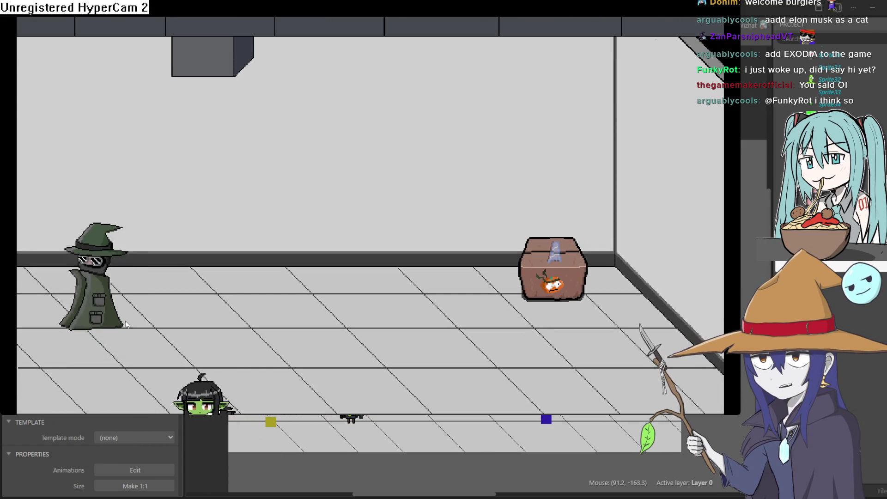
key(Up)
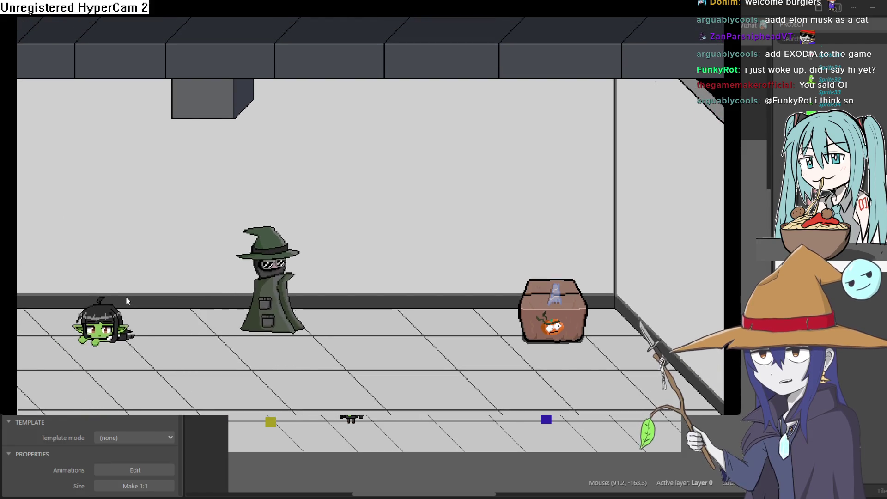
Walk the goblin back right toward the crate, then close the preview with Alt+F4
key(Right)
key(Right)
key(Down)
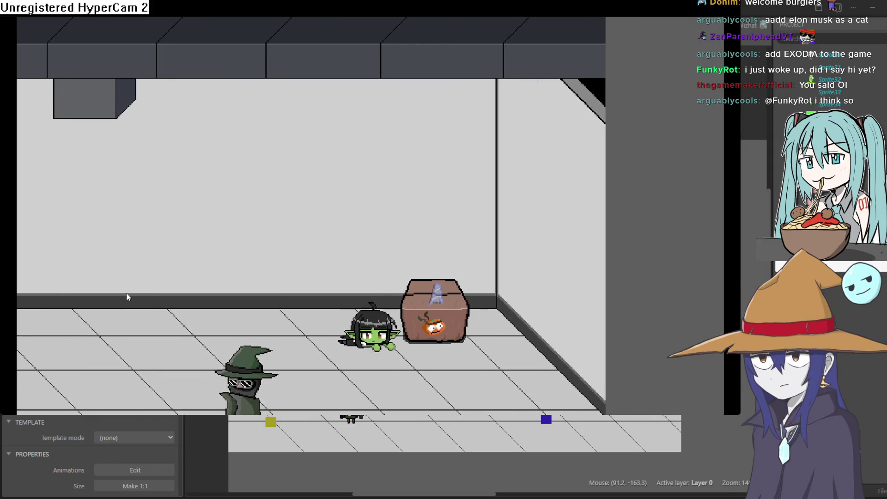
key(Down)
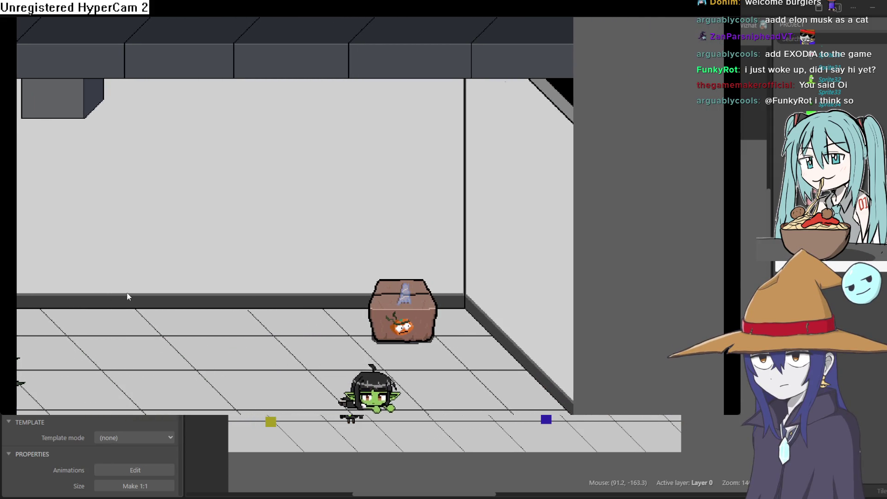
key(Right)
key(Up)
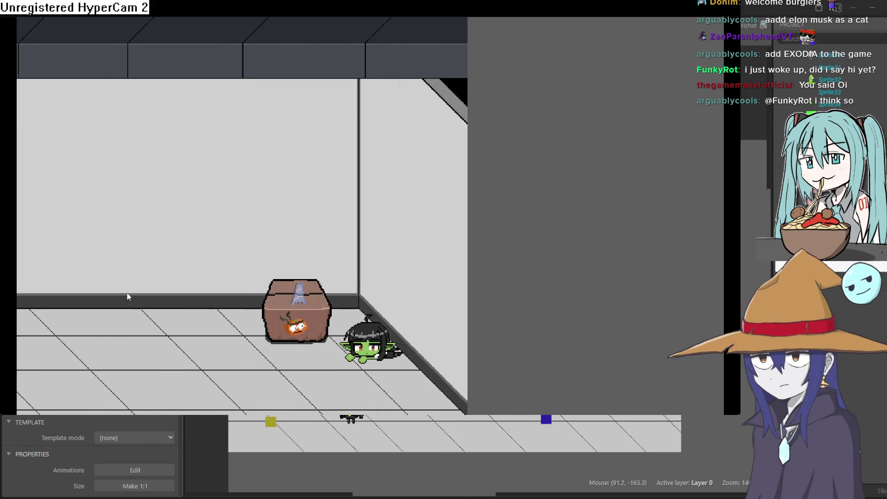
key(Up)
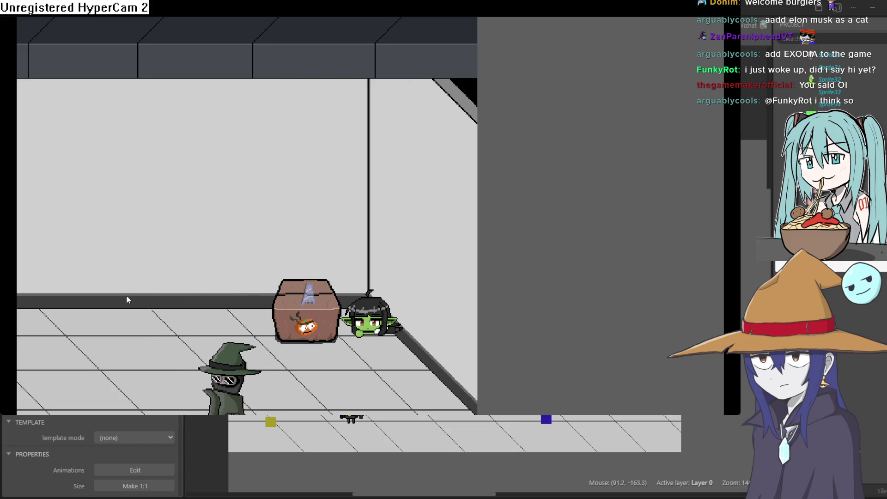
key(Down)
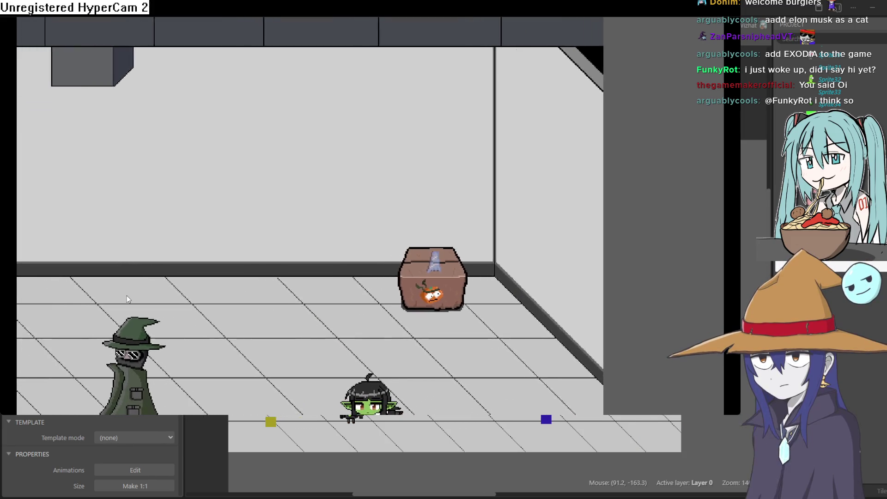
key(alt+F4)
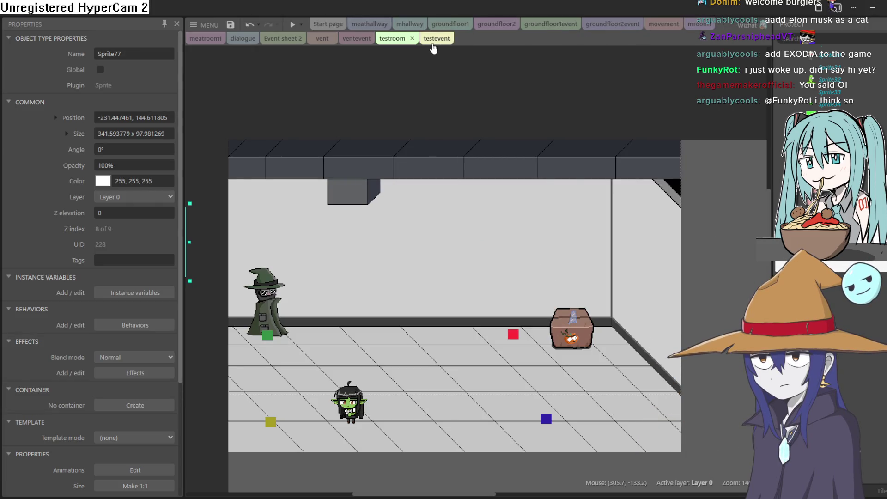
Open the vent layout and shift the snuppet sprite slightly to the right
click(433, 42)
click(398, 41)
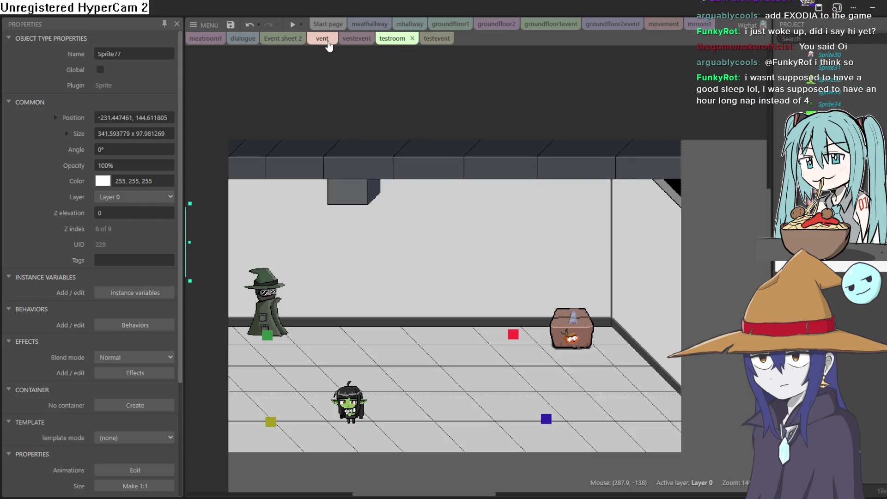
click(356, 41)
click(322, 40)
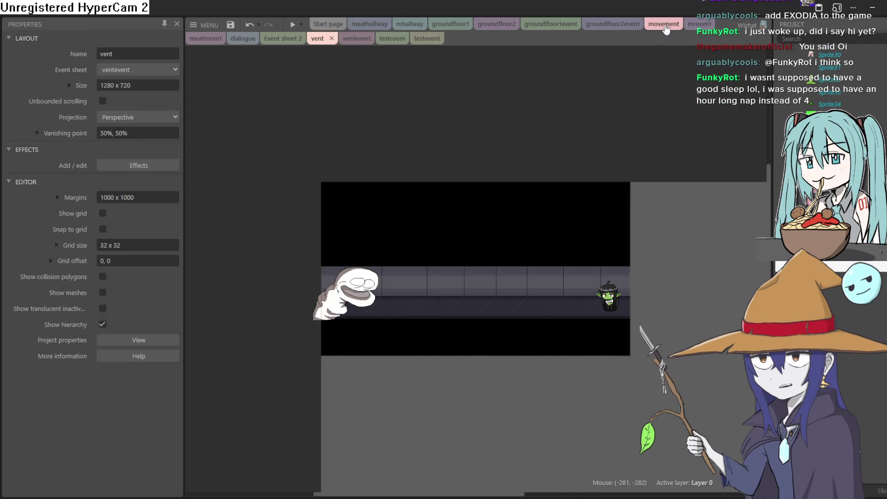
drag(361, 292, 391, 290)
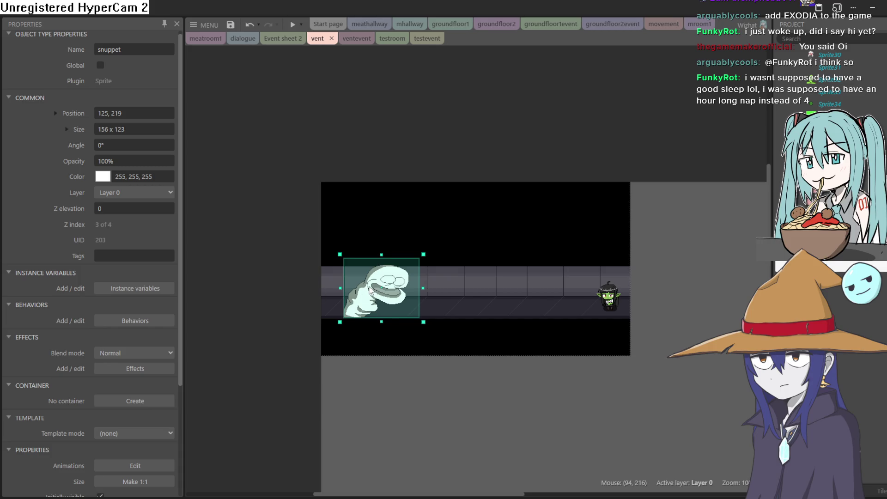
Insert a new sprite, fill it purple, and place it left of the corridor
double_click(287, 293)
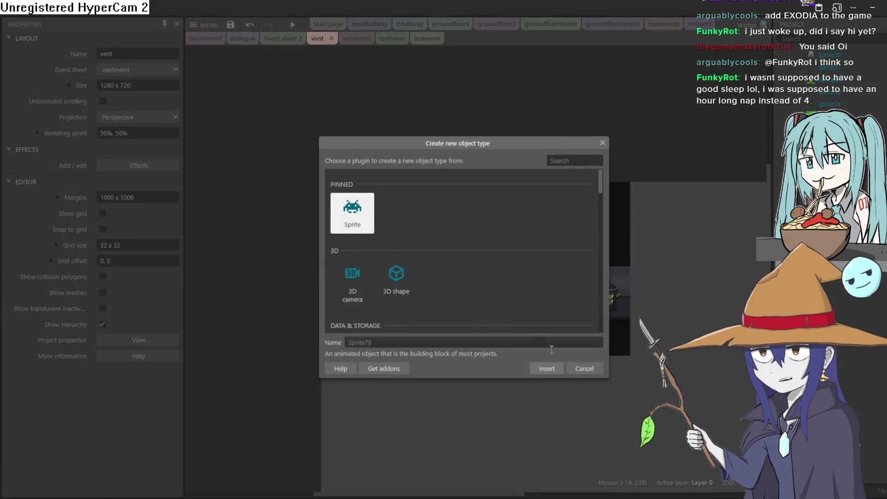
click(562, 378)
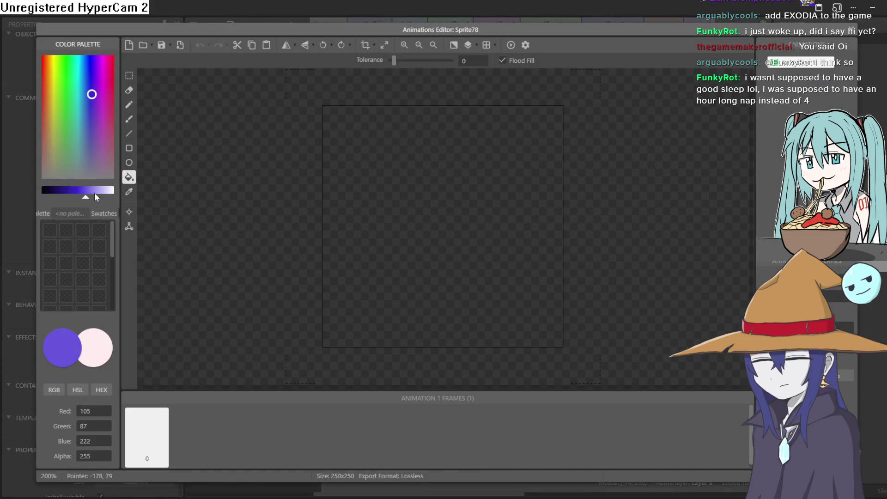
click(393, 219)
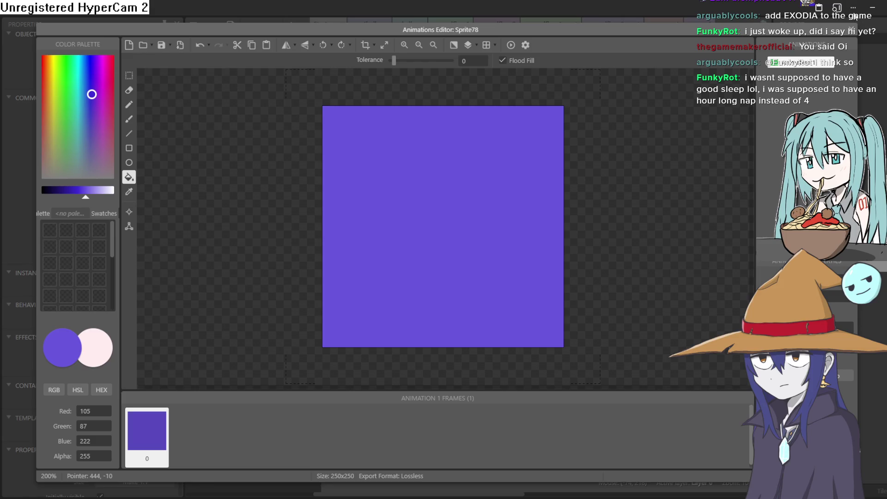
key(Escape)
drag(387, 287, 229, 292)
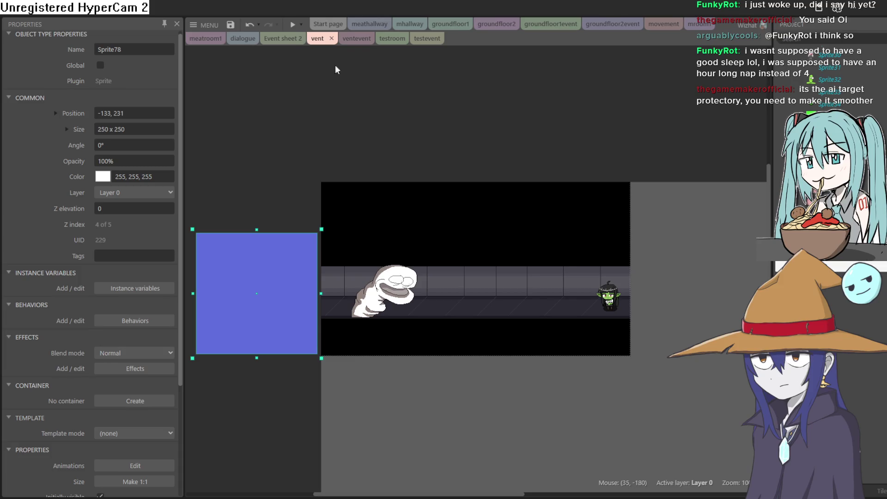
Add a 'Sprite78 On collision with goblin' event to the ventevent sheet
click(356, 38)
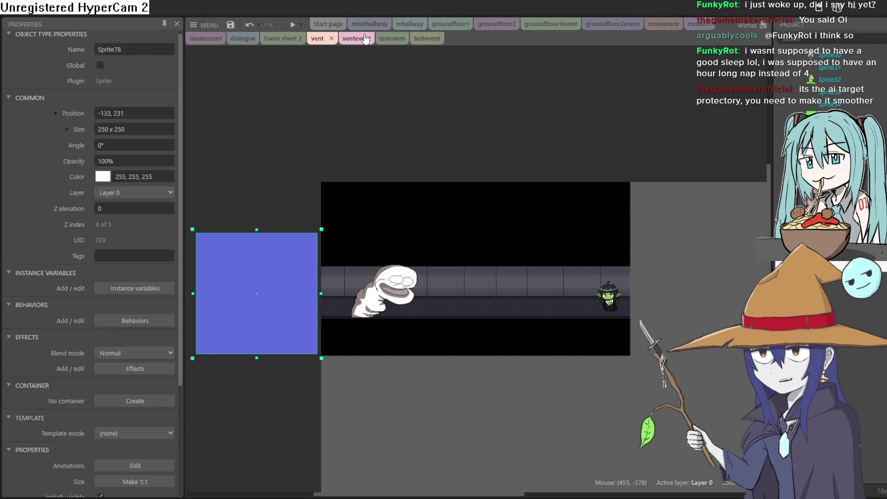
click(231, 71)
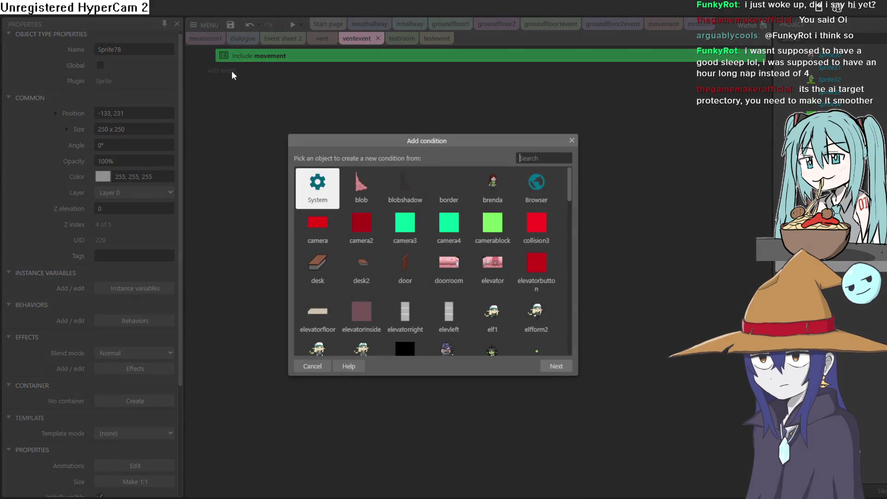
mouse_move(572, 190)
mouse_down()
mouse_move(584, 275)
mouse_move(580, 338)
mouse_up()
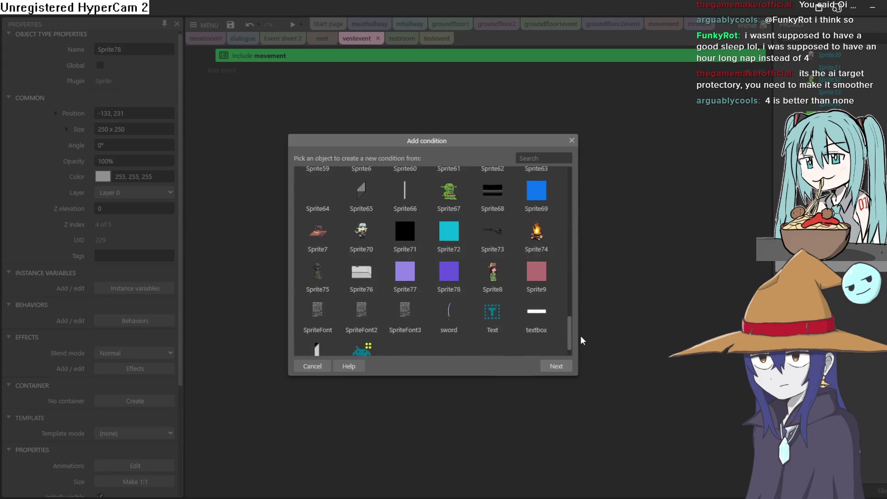
double_click(453, 269)
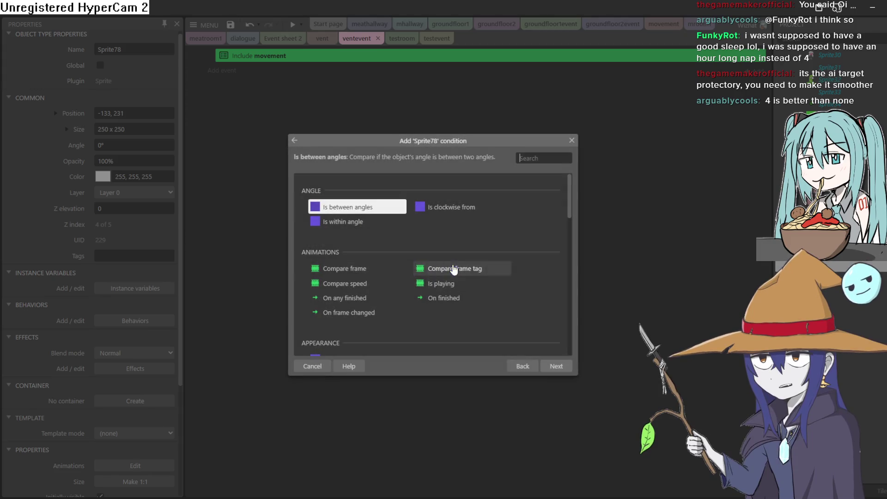
scroll(405, 248, down, 10)
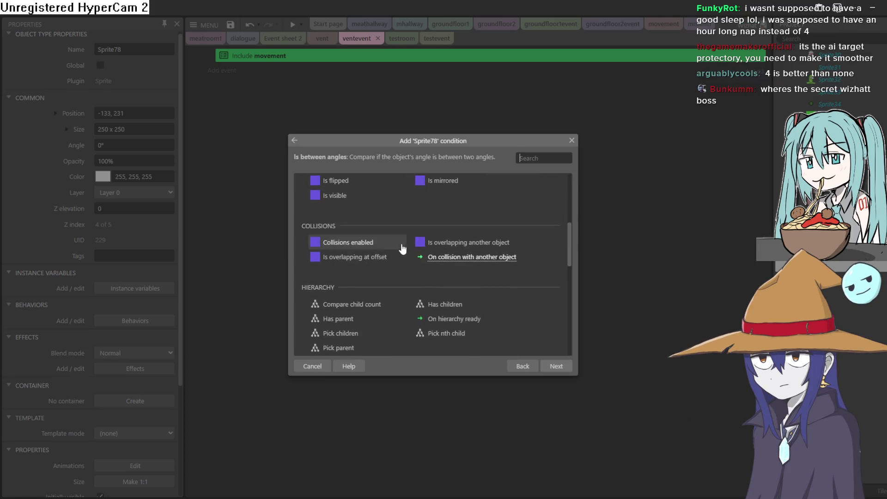
scroll(452, 245, up, 3)
click(477, 210)
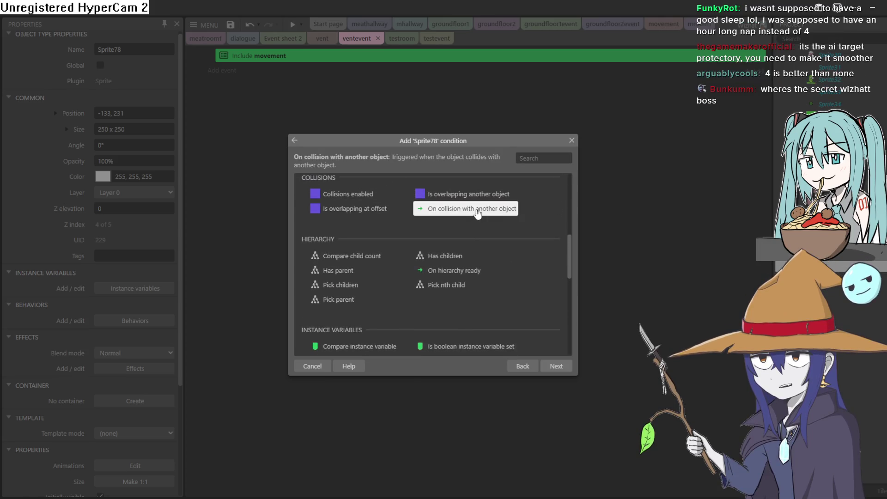
double_click(478, 213)
click(461, 244)
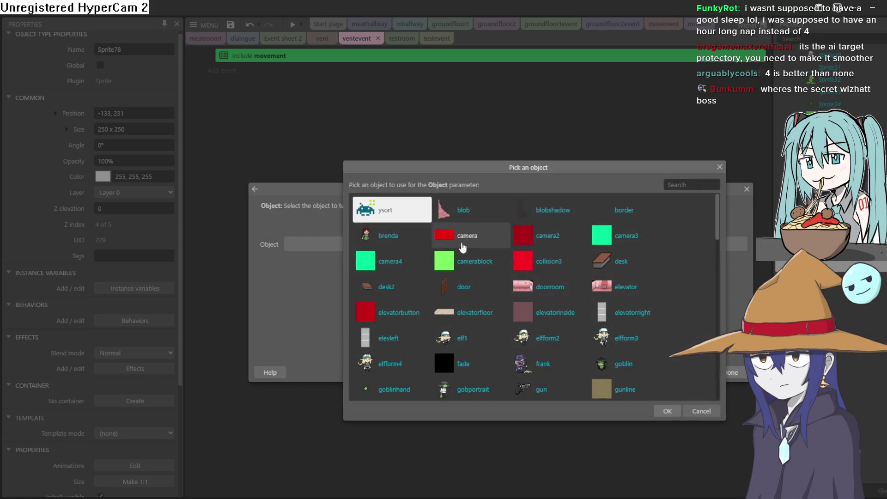
scroll(559, 272, down, 3)
scroll(616, 264, down, 3)
scroll(623, 267, up, 3)
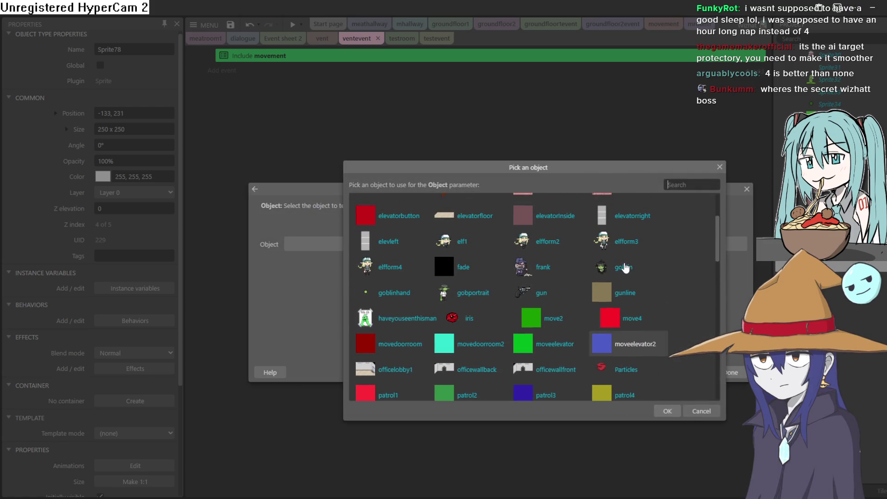
click(626, 268)
click(731, 372)
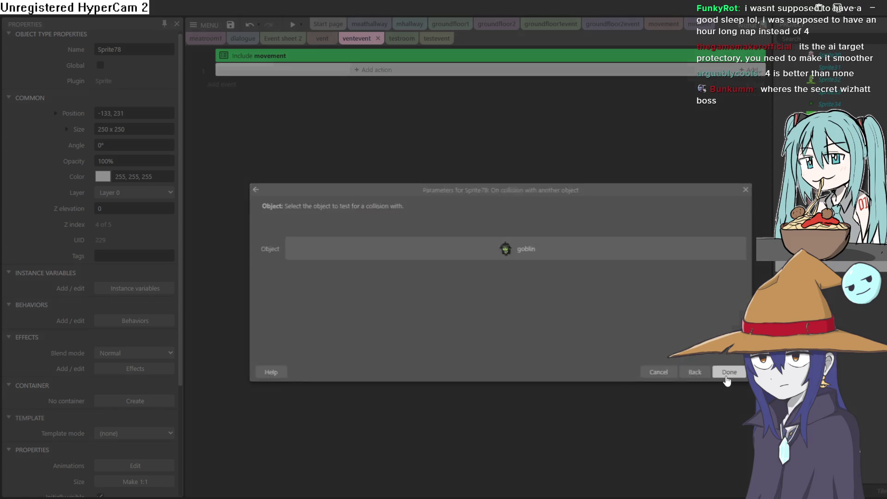
Give it a System 'Go to layout testroom' action, then open the testroom layout
click(374, 70)
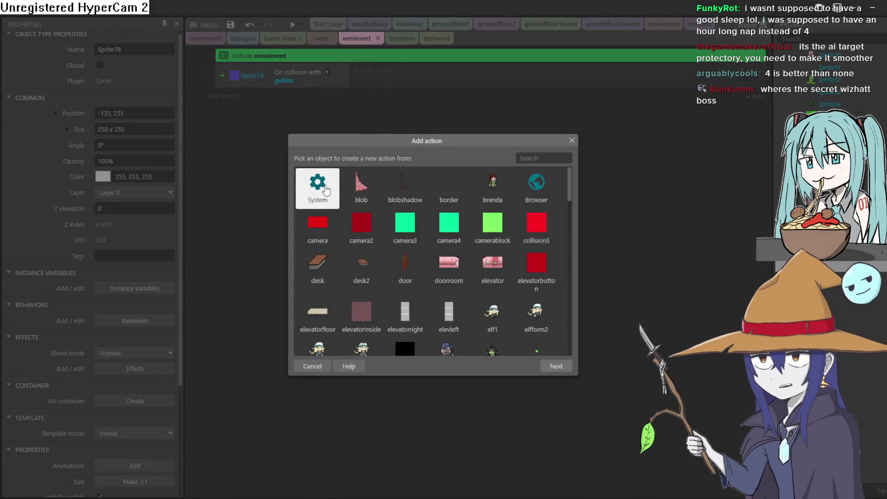
double_click(368, 184)
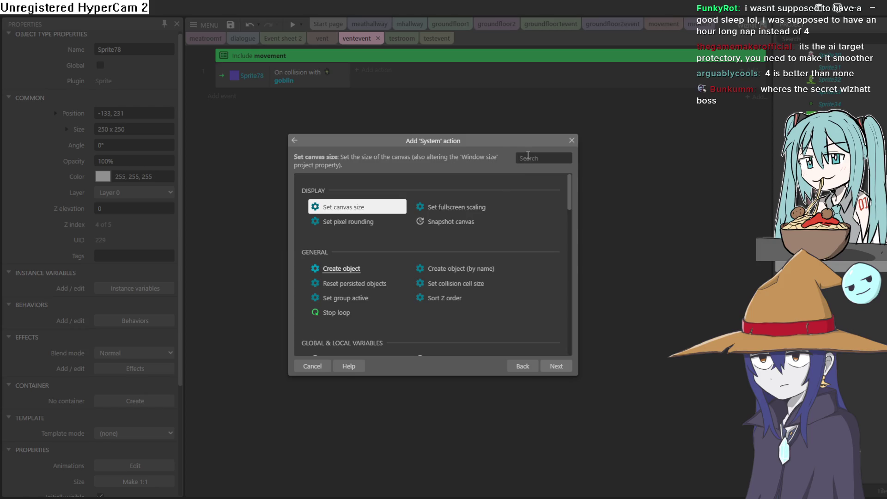
text(lay)
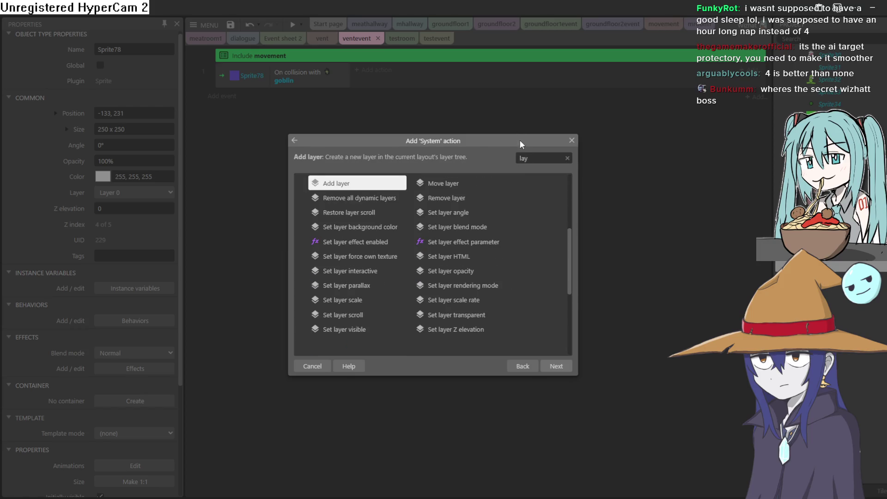
text(o)
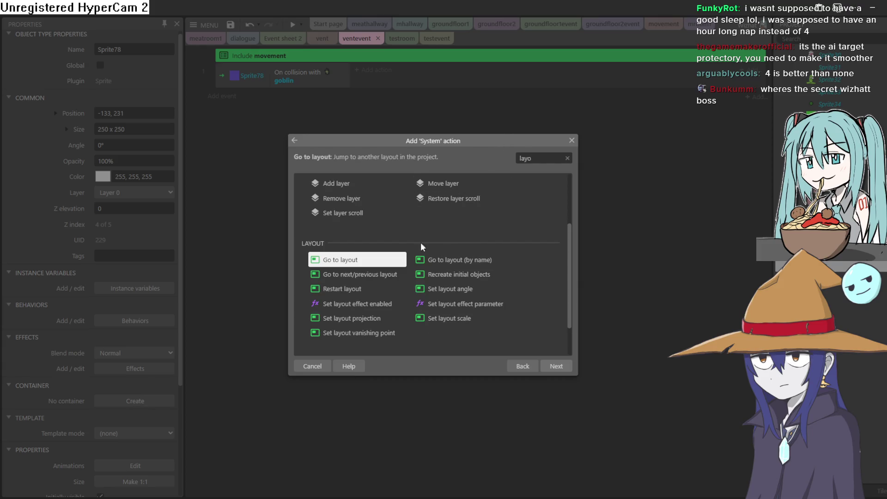
double_click(354, 261)
click(366, 244)
click(326, 336)
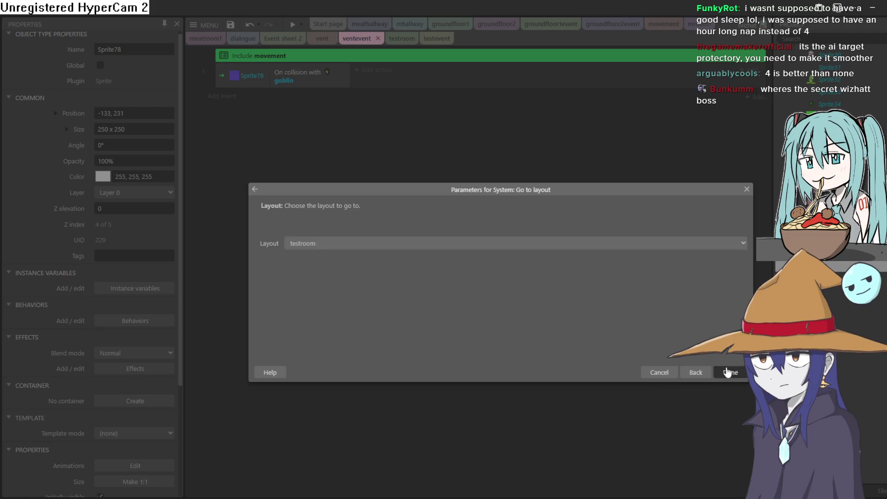
click(728, 372)
click(401, 39)
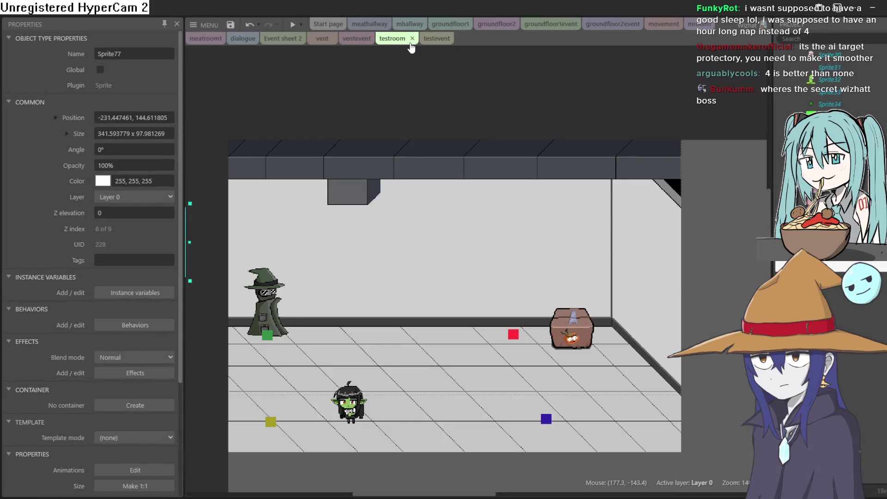
Move the goblin higher in testroom and Sprite70 further left in groundfloor1
mouse_move(355, 407)
mouse_down()
mouse_move(357, 198)
mouse_move(350, 367)
mouse_up()
click(450, 24)
drag(416, 206, 283, 203)
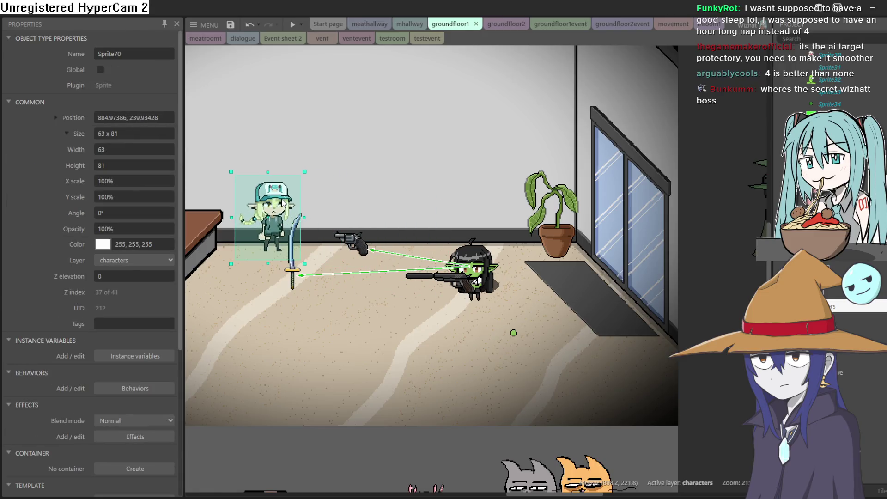
Preview the game, play through the vent to the witch's test room, then leave the preview
click(292, 26)
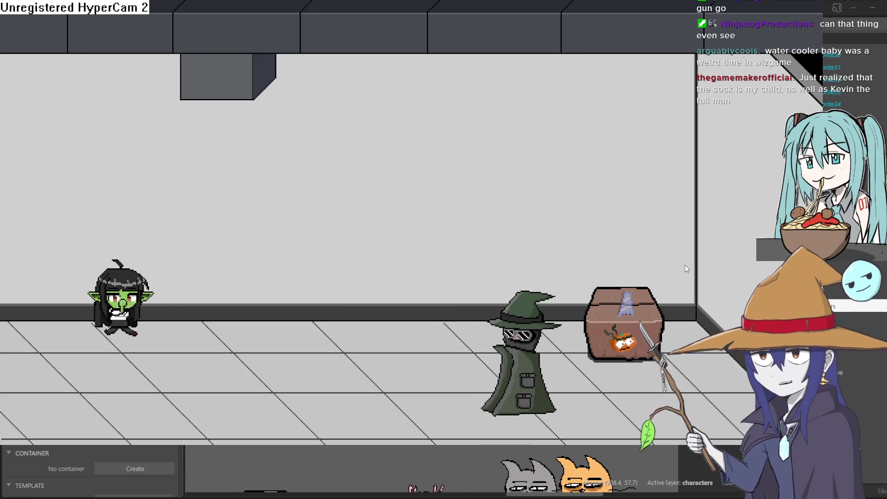
key(F11)
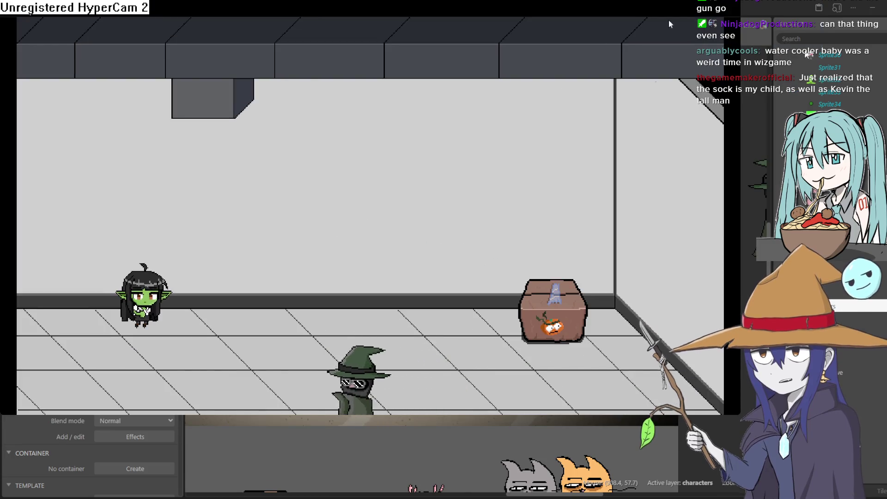
key(alt+Tab)
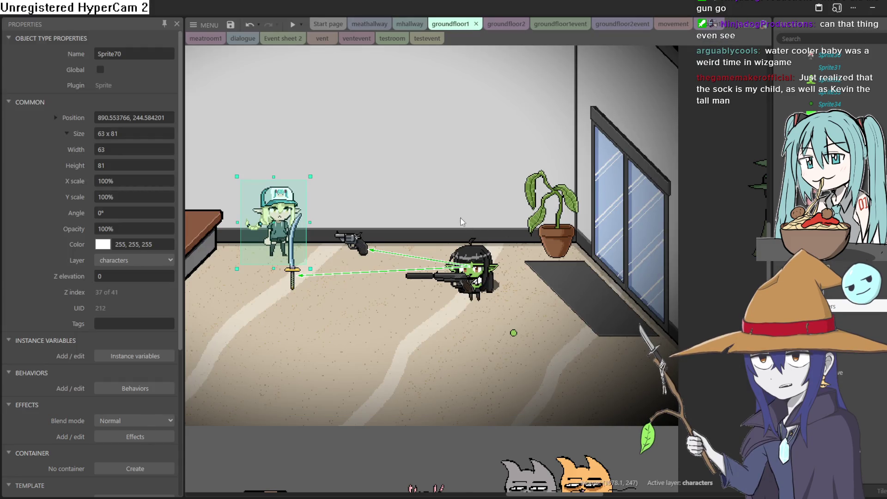
Insert a new sprite, Sprite79, and place it in empty space on groundfloor1
scroll(459, 209, down, 1)
drag(459, 209, 558, 269)
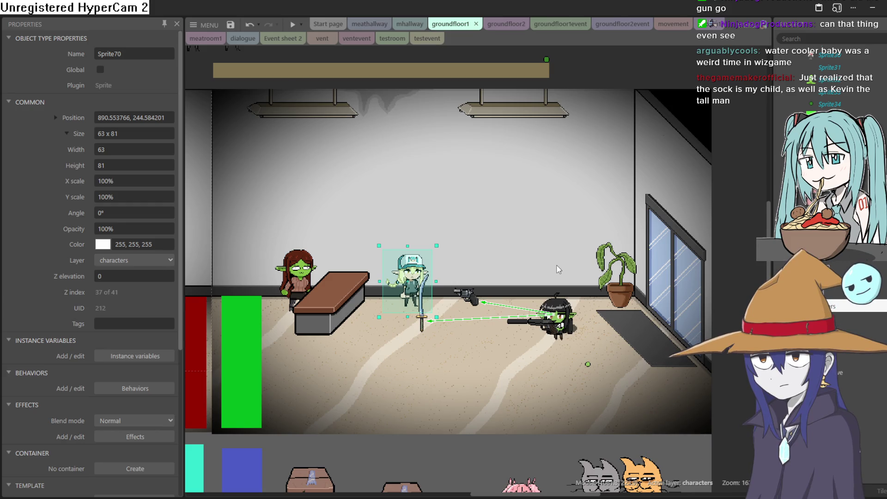
scroll(573, 243, down, 1)
drag(573, 243, 682, 248)
scroll(636, 242, down, 2)
scroll(556, 231, up, 2)
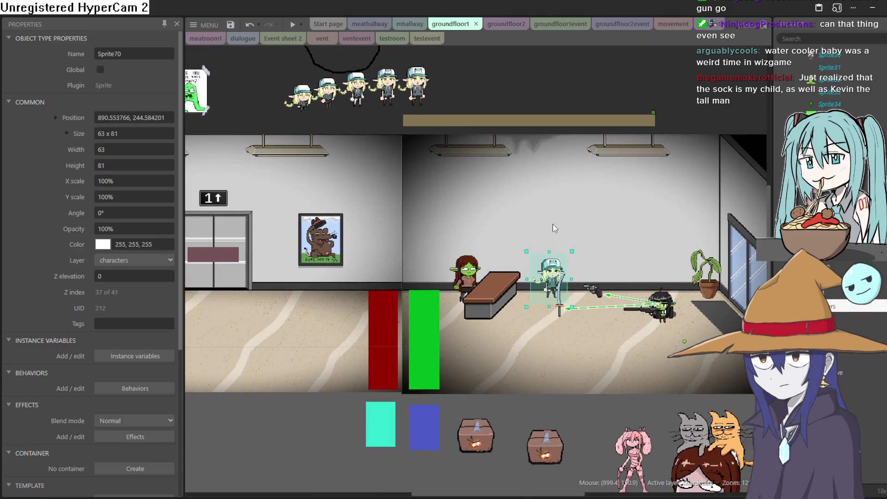
mouse_move(512, 218)
mouse_down()
mouse_move(604, 205)
mouse_move(596, 221)
mouse_up()
scroll(568, 216, down, 3)
scroll(562, 216, up, 2)
scroll(596, 221, up, 1)
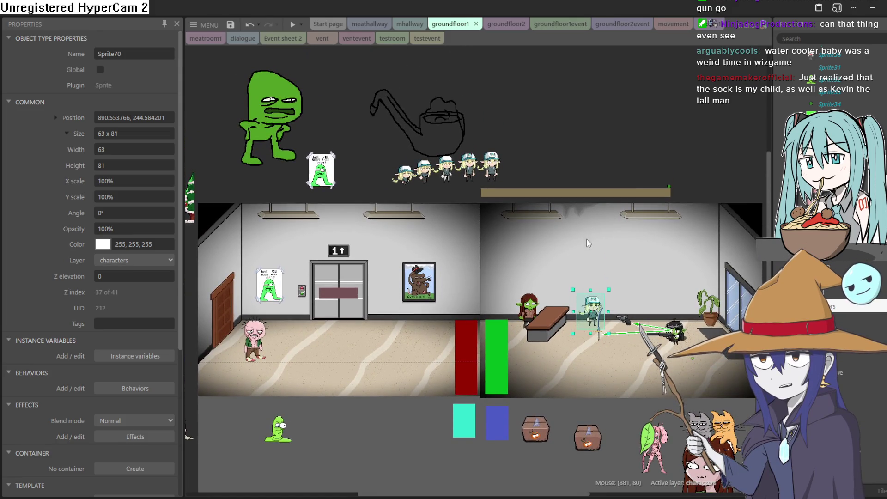
scroll(588, 243, down, 2)
click(583, 119)
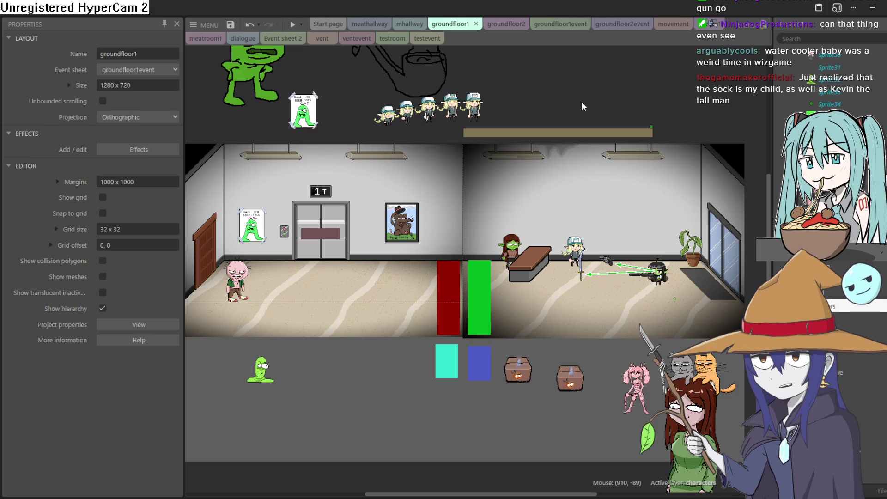
double_click(581, 104)
click(531, 374)
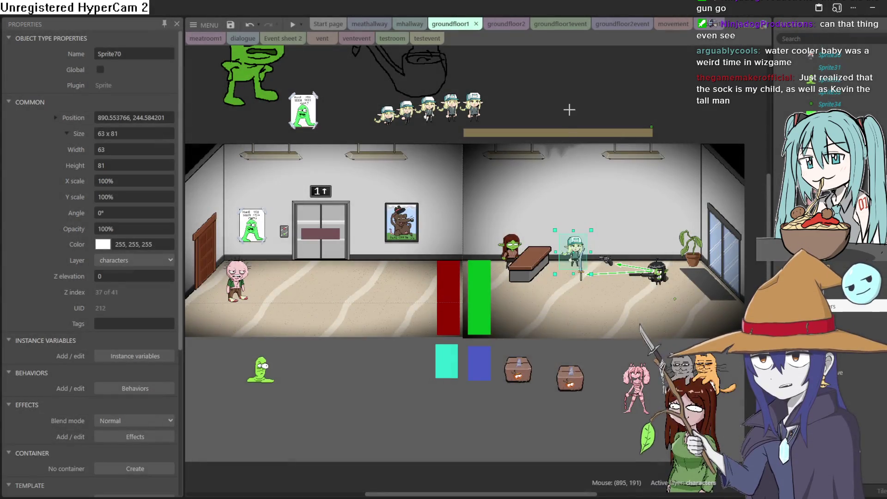
click(568, 109)
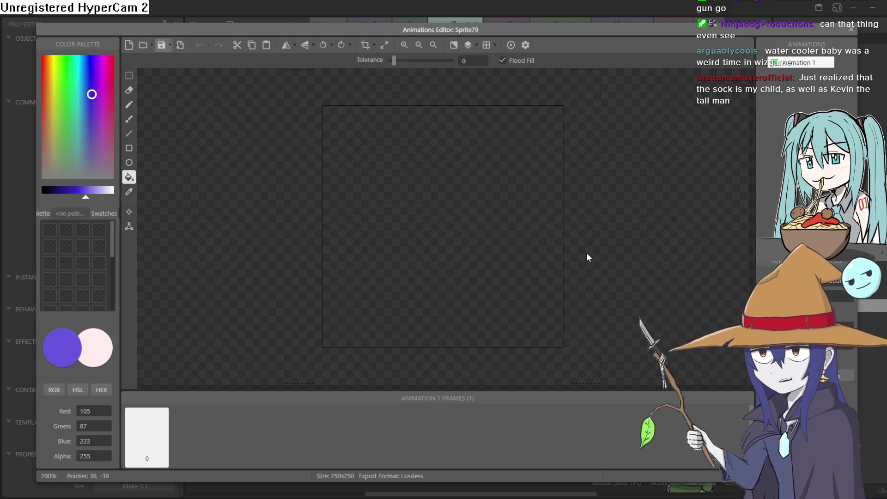
Paste the 64x64 wizard image into Sprite79 and move it onto the floor beside the desk
click(848, 31)
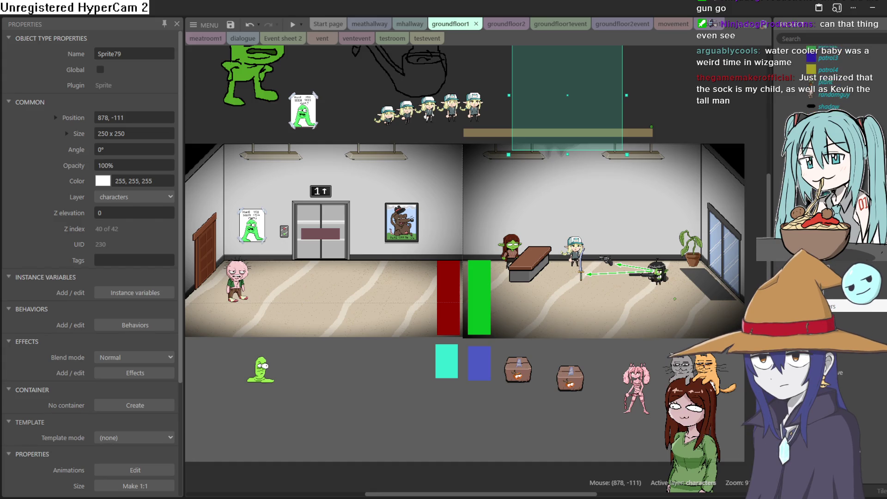
double_click(588, 98)
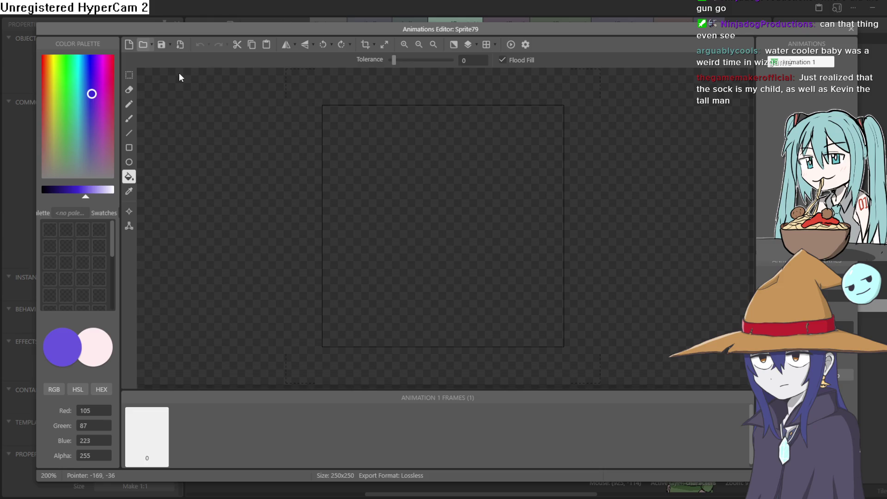
key(ctrl+v)
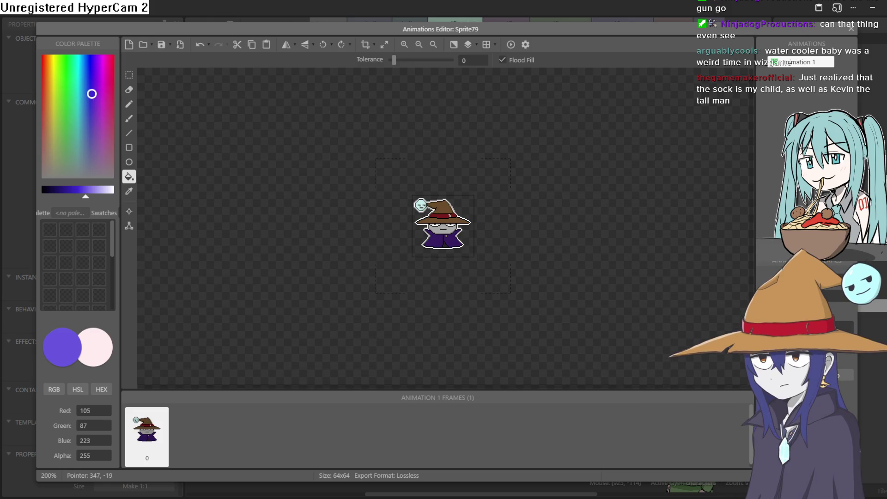
click(851, 29)
mouse_move(581, 96)
mouse_down()
mouse_move(561, 275)
mouse_move(535, 299)
mouse_up()
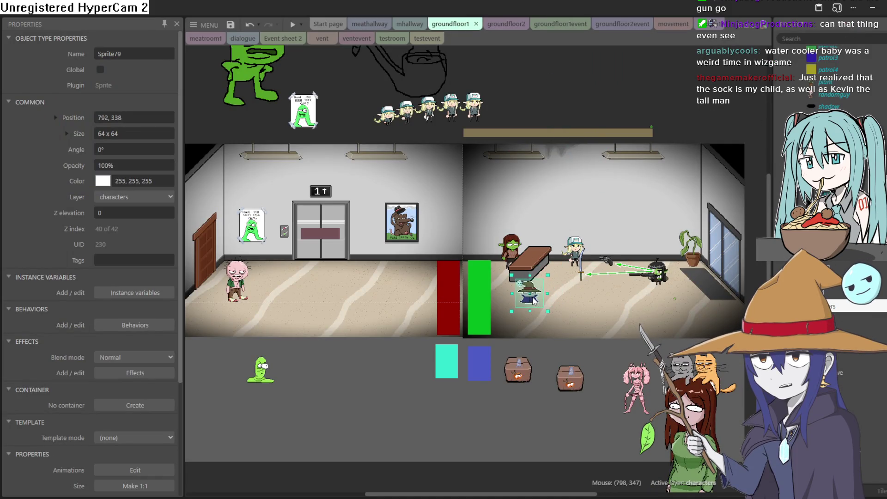
scroll(533, 300, up, 6)
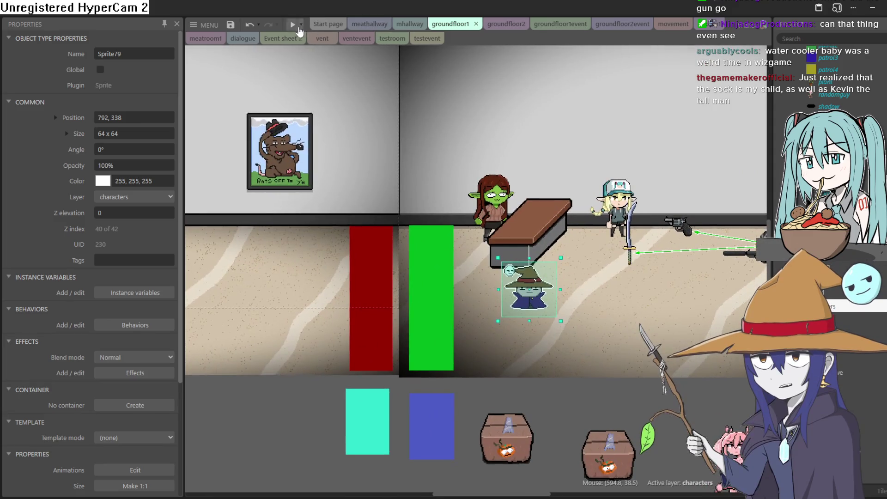
Preview the game and walk the goblin girl left out of the office into the next room
click(297, 25)
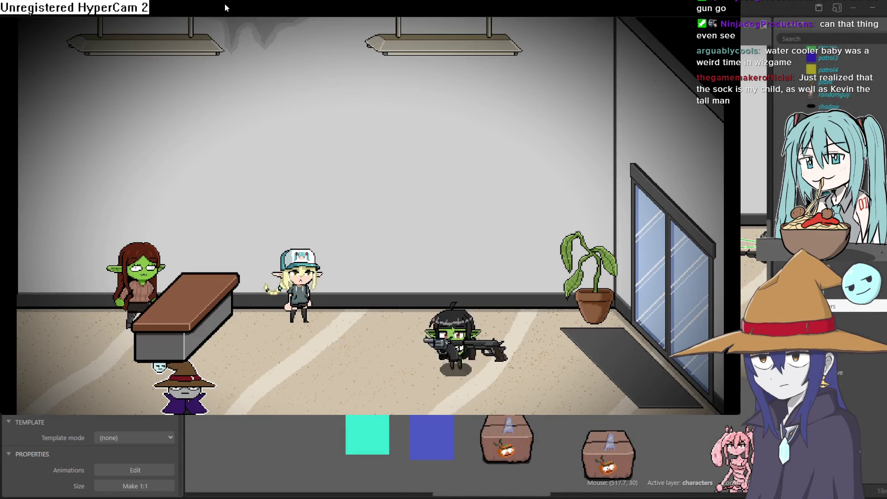
key(Left)
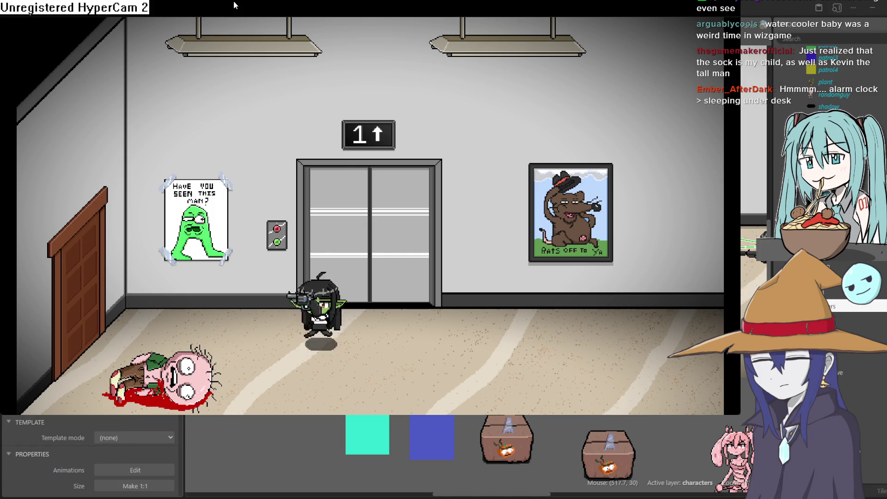
key(Left)
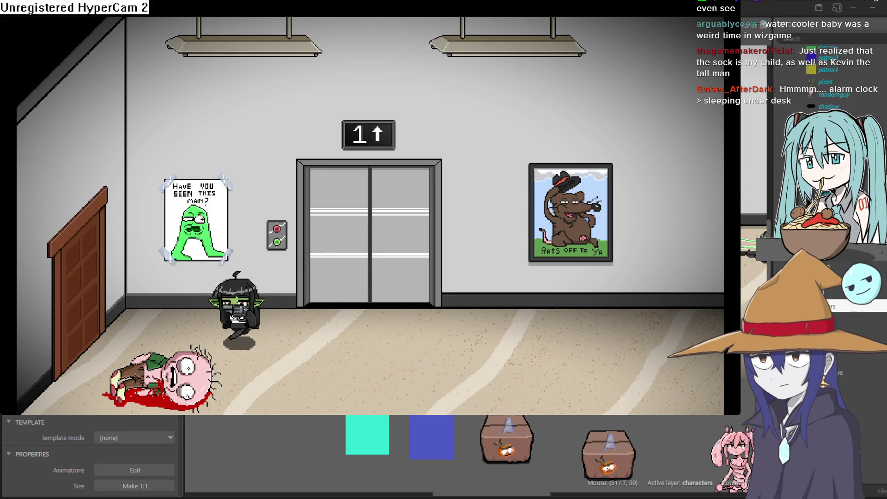
key(Left)
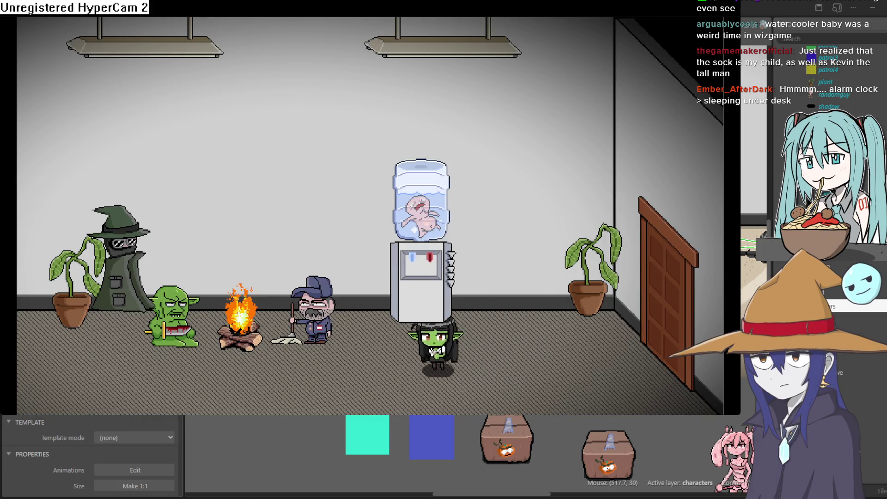
key(Down)
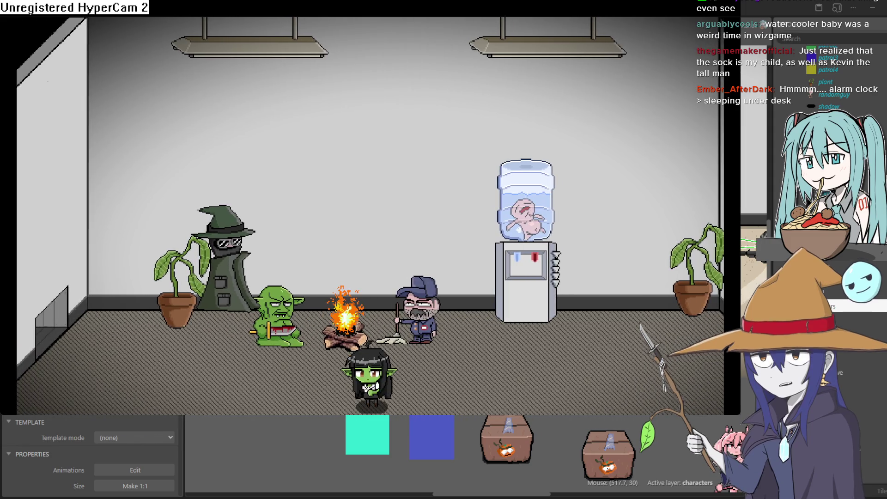
Walk the goblin girl past the orc and crawl her along the corridor up to the ghost
key(Left)
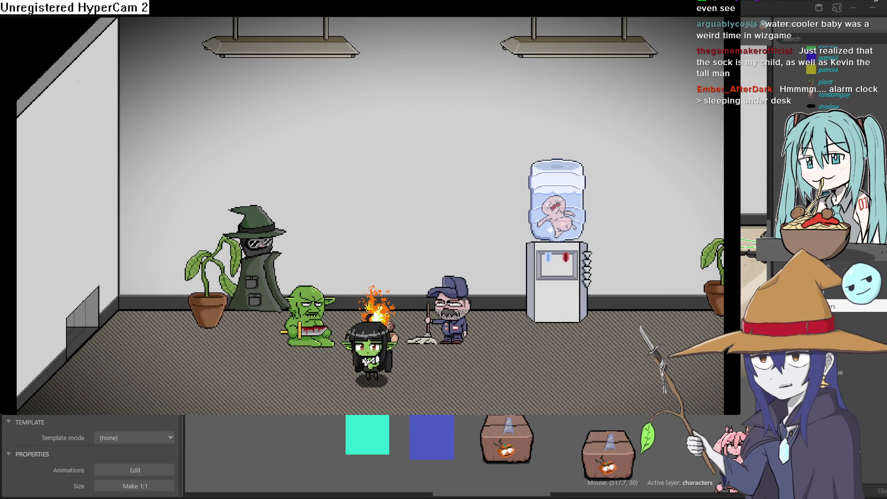
key(Right)
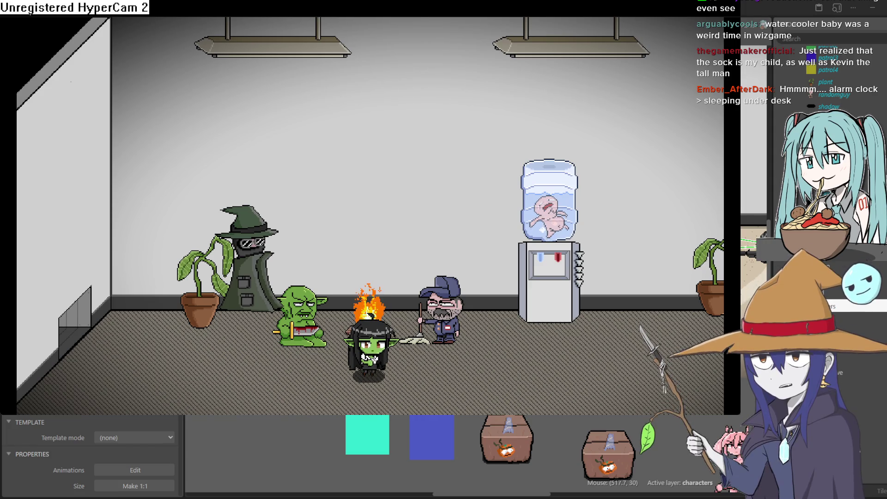
key(Left)
key(Left)
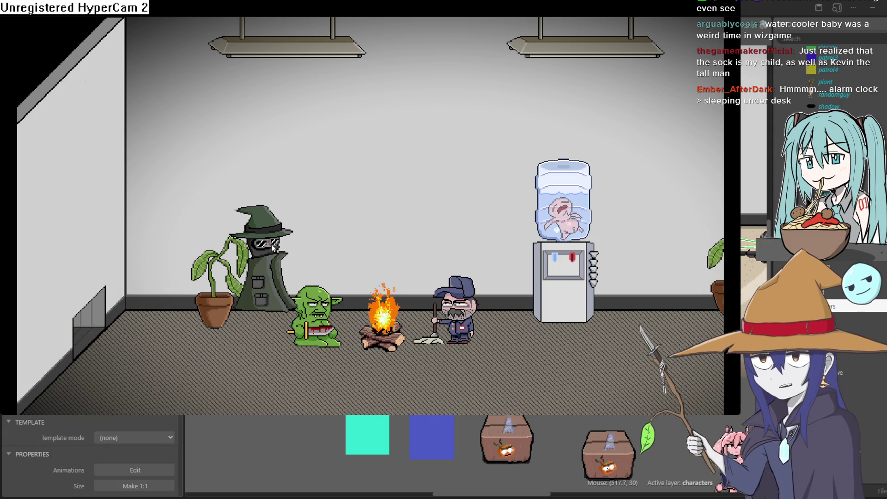
key(Left)
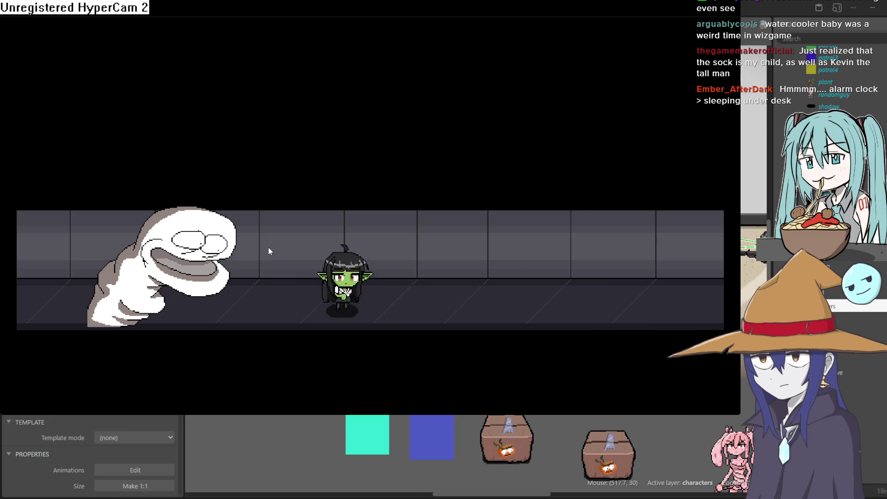
key(Left)
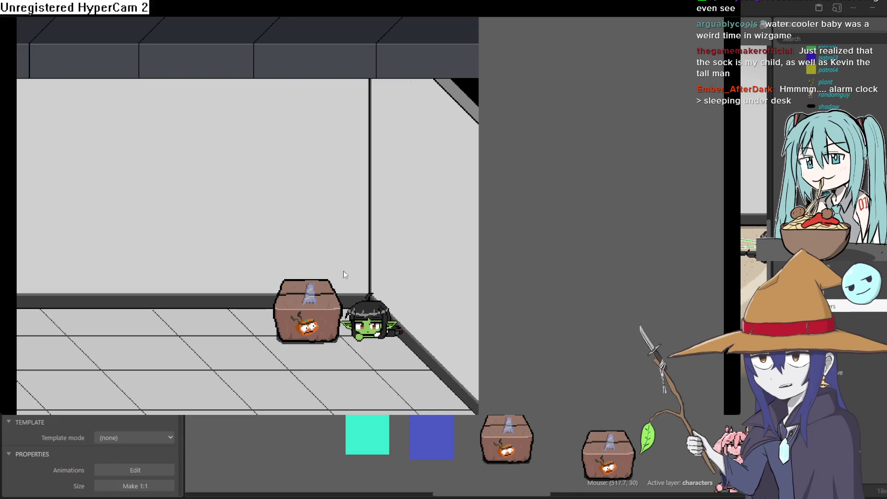
Steer the goblin back and forth around the test room with the arrow keys
key(Down)
key(Right)
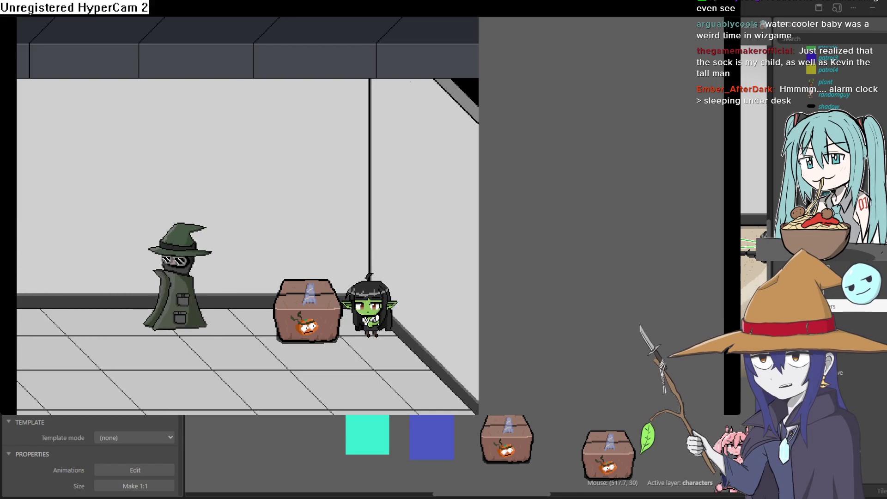
key(Left)
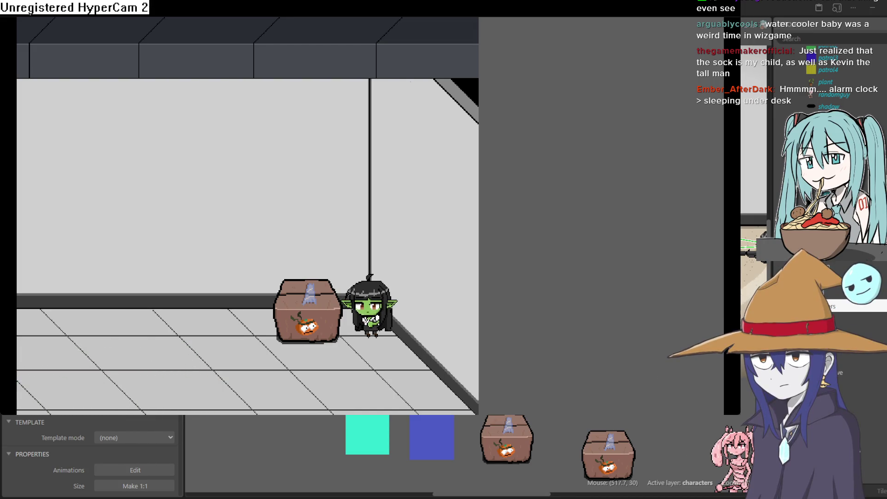
key(Right)
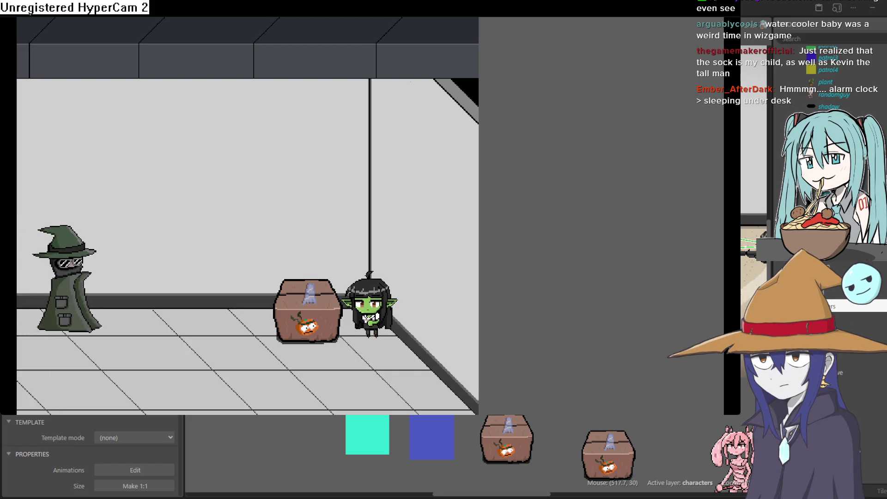
key(Down)
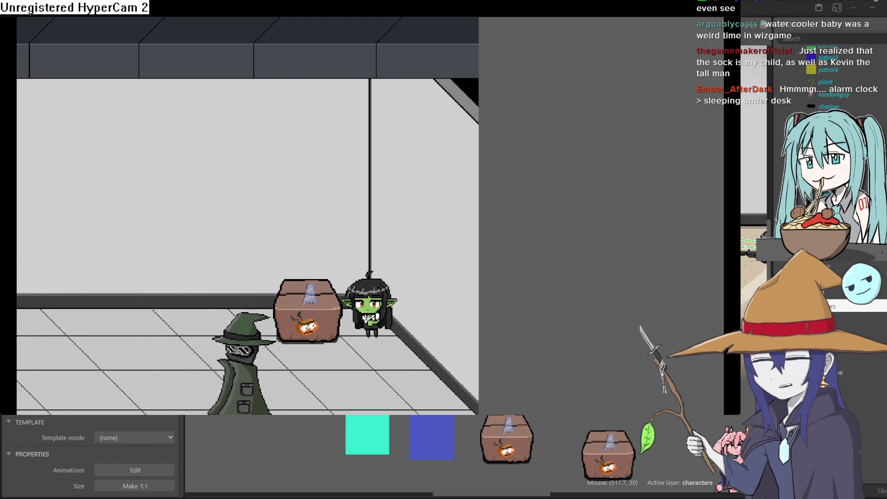
key(Left)
key(Left)
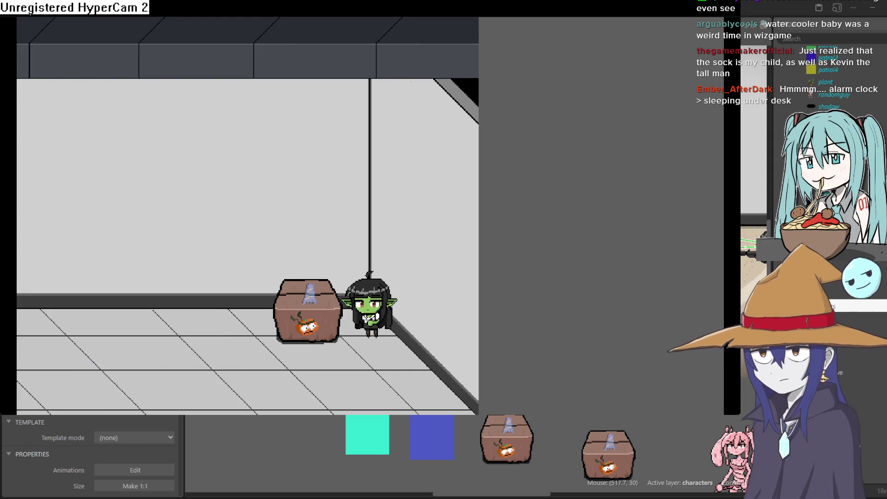
key(Right)
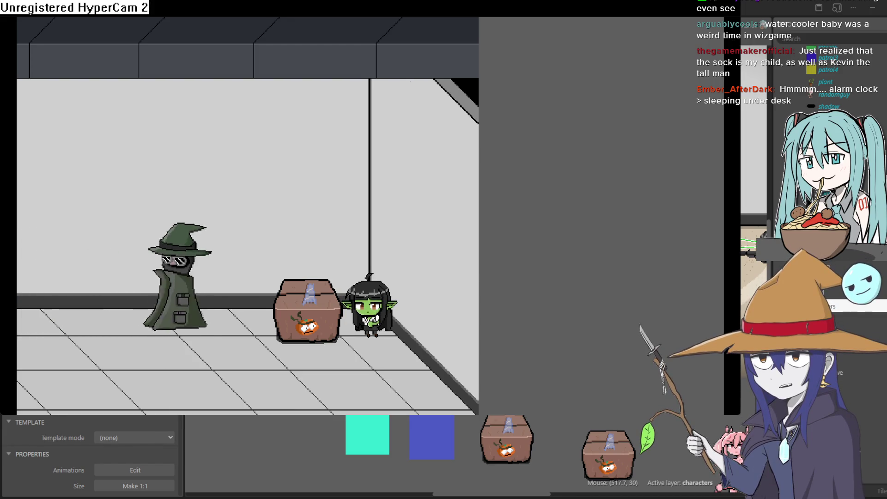
key(Down)
key(Left)
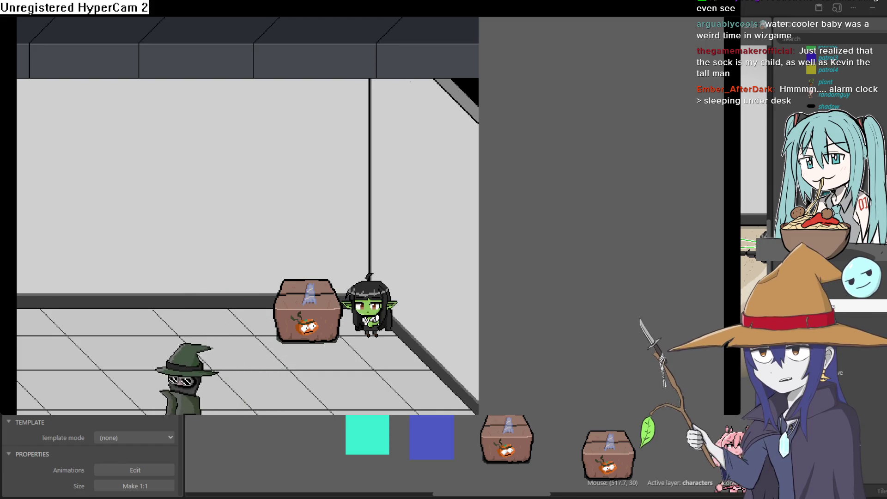
key(Left)
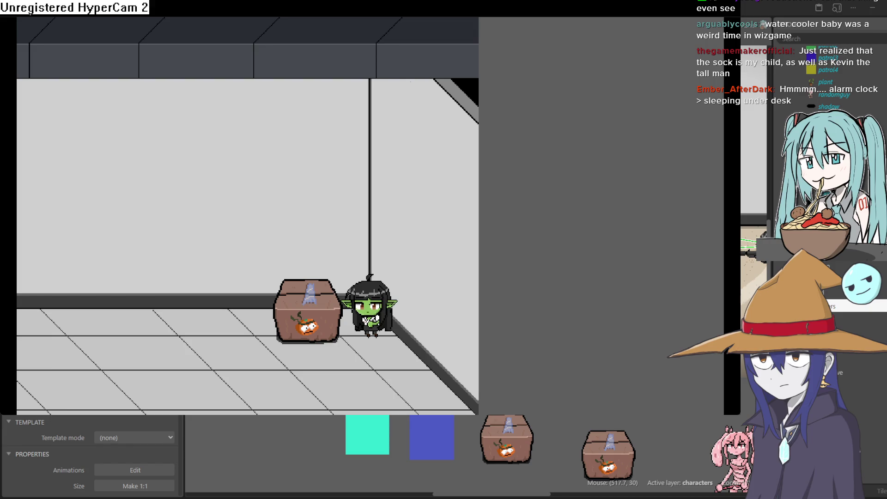
Move the goblin down to the lower floor of the witch's room, then close the preview
key(Right)
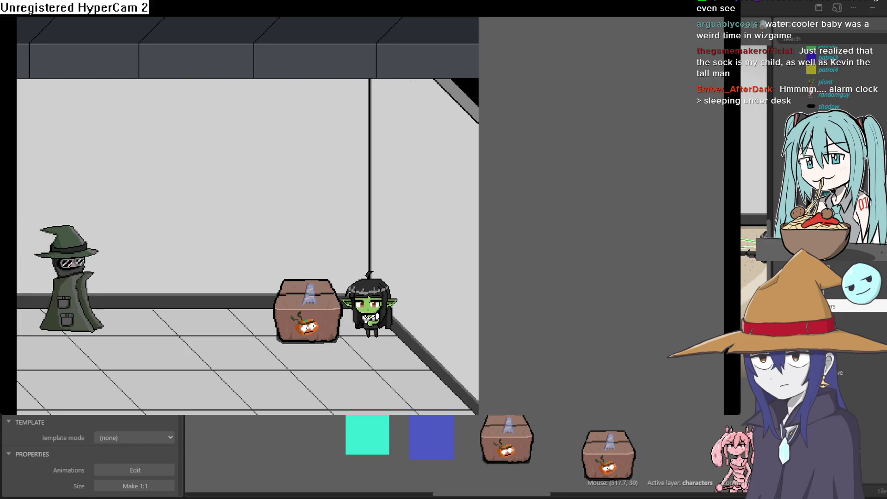
key(Down)
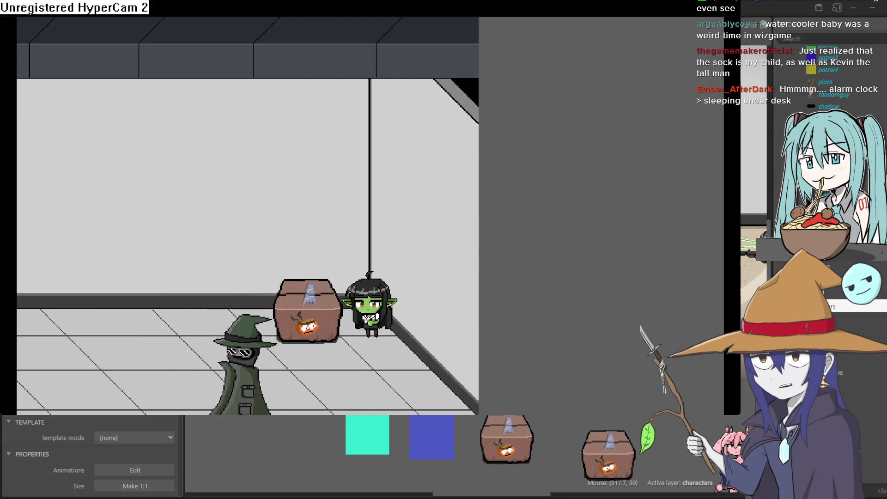
key(Left)
key(Left)
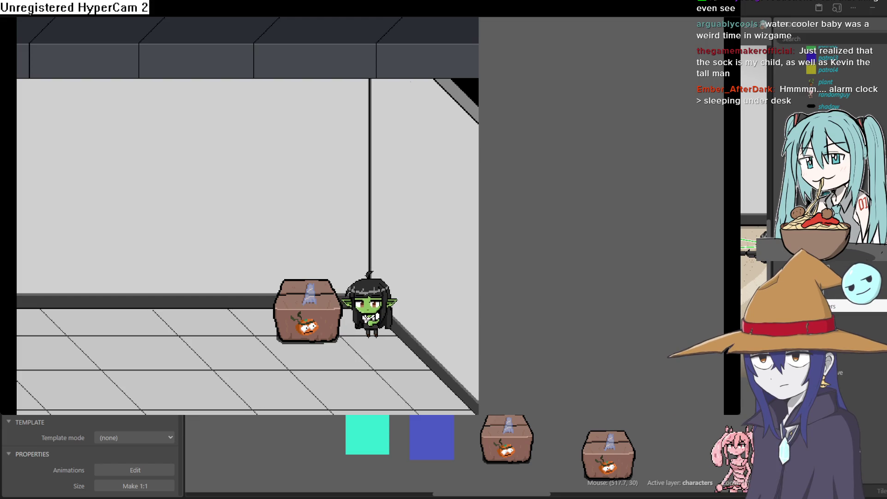
key(Right)
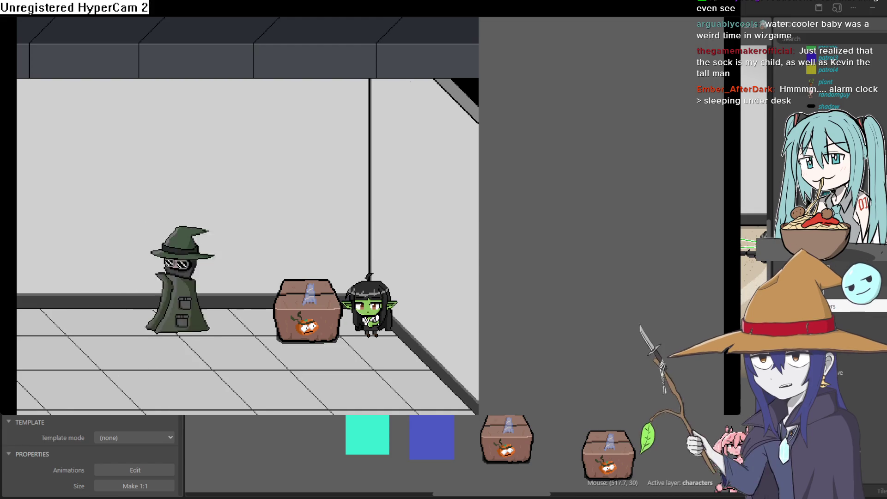
key(Down)
key(Left)
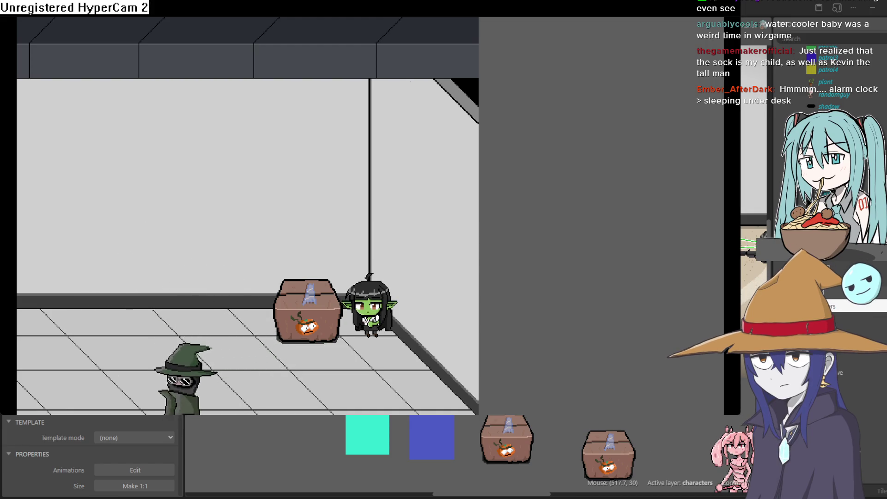
key(Left)
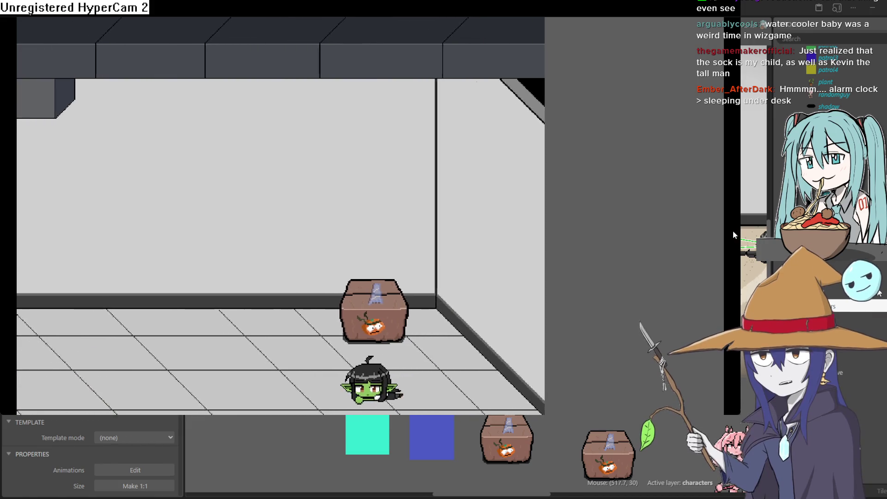
key(Left)
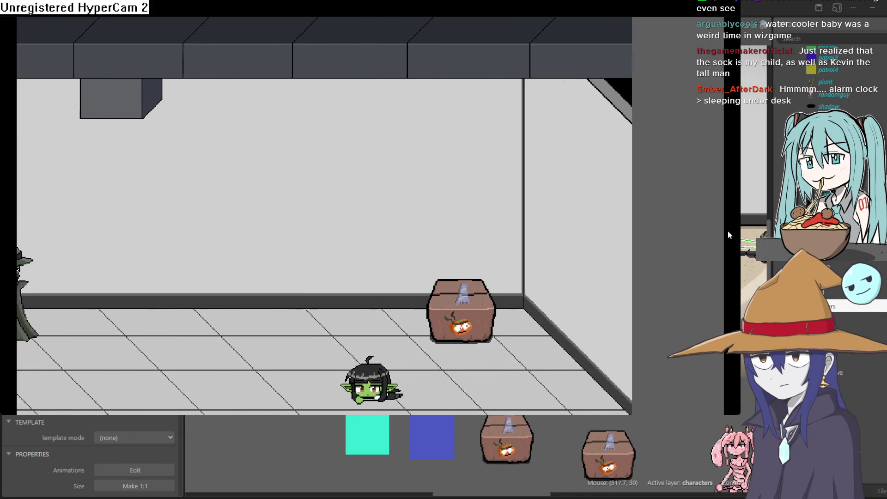
key(Right)
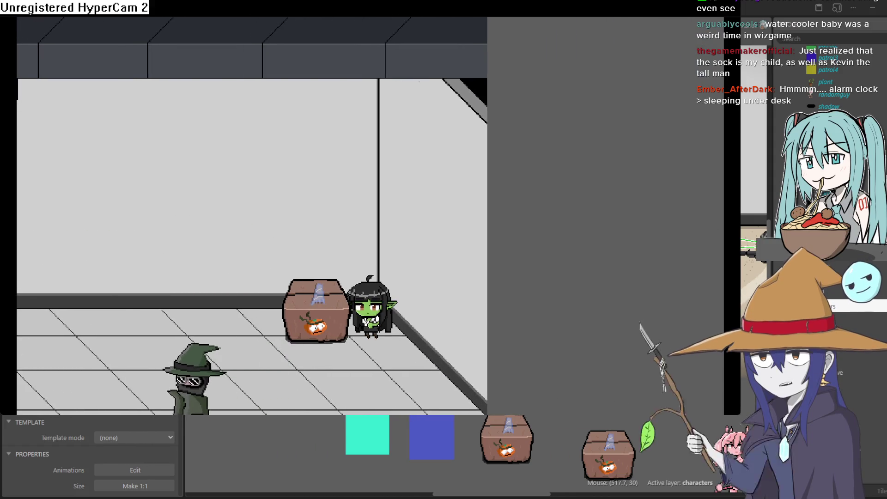
click(739, 11)
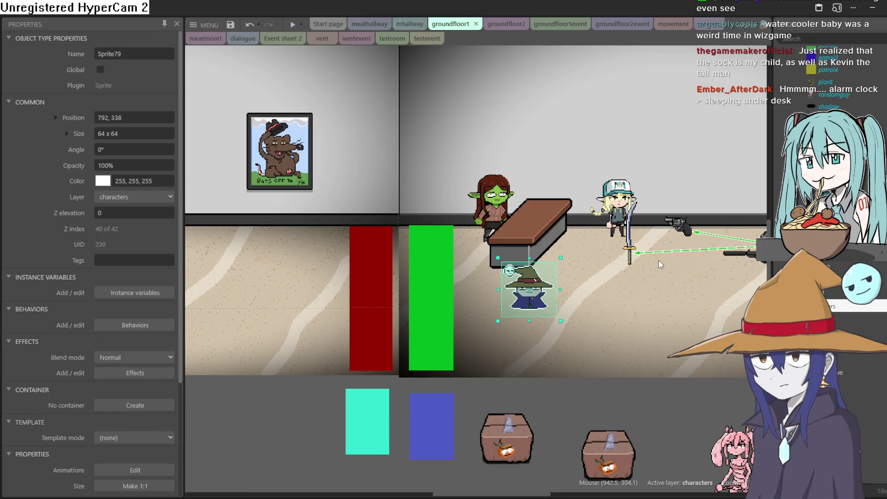
Review the testroom and vent layouts plus the ventevent, testevent and movement event sheets
scroll(658, 250, down, 3)
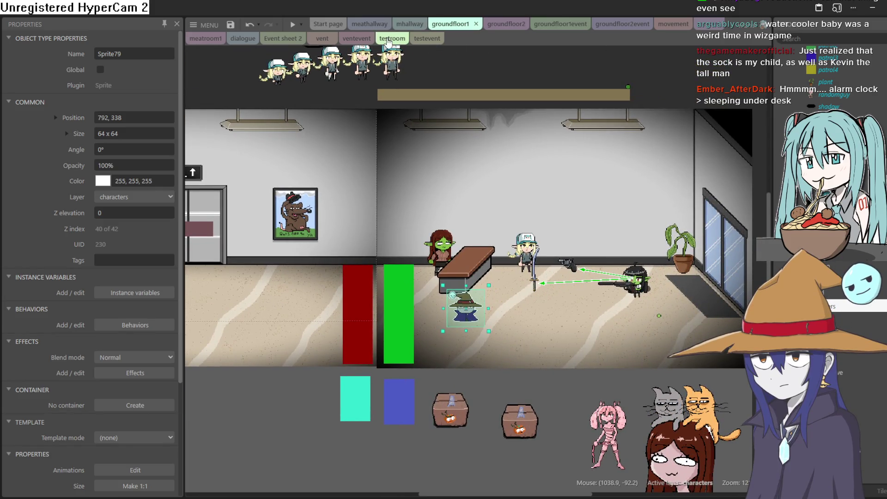
click(389, 39)
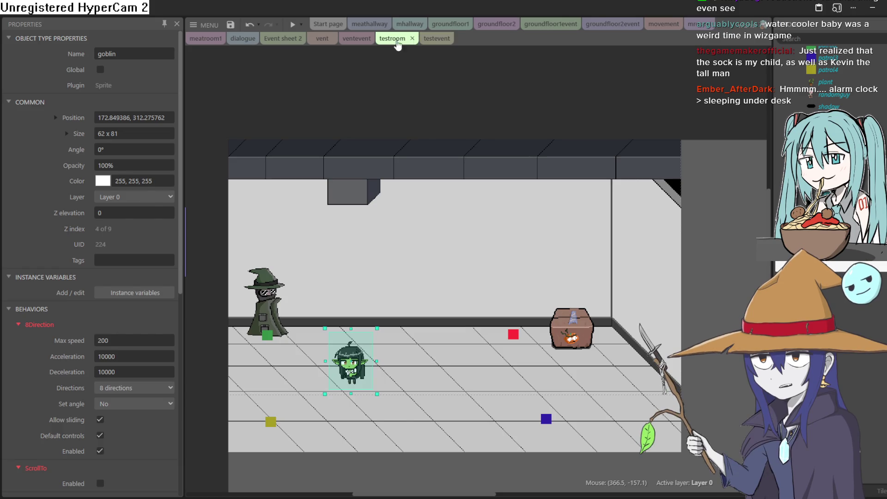
click(357, 39)
click(310, 39)
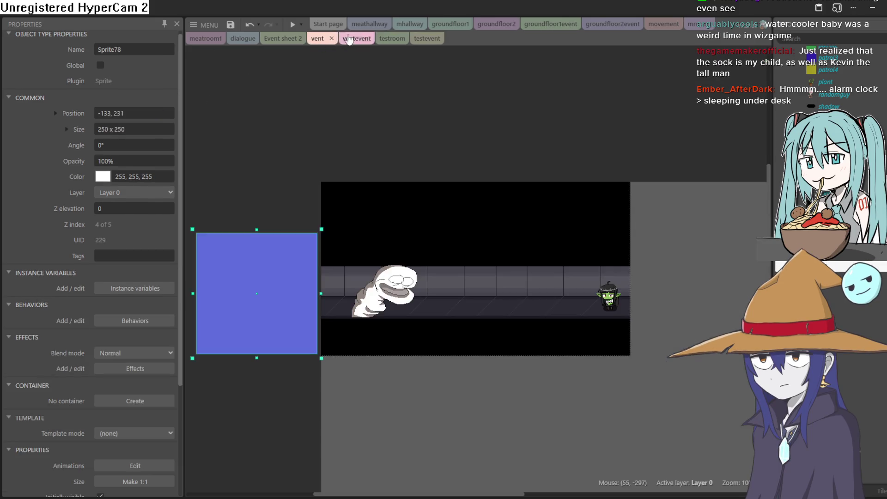
click(393, 39)
click(426, 39)
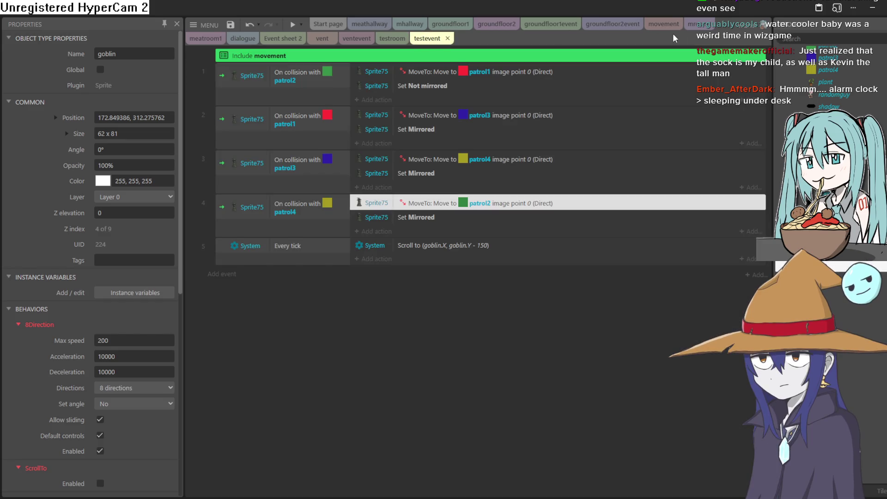
click(701, 26)
click(664, 25)
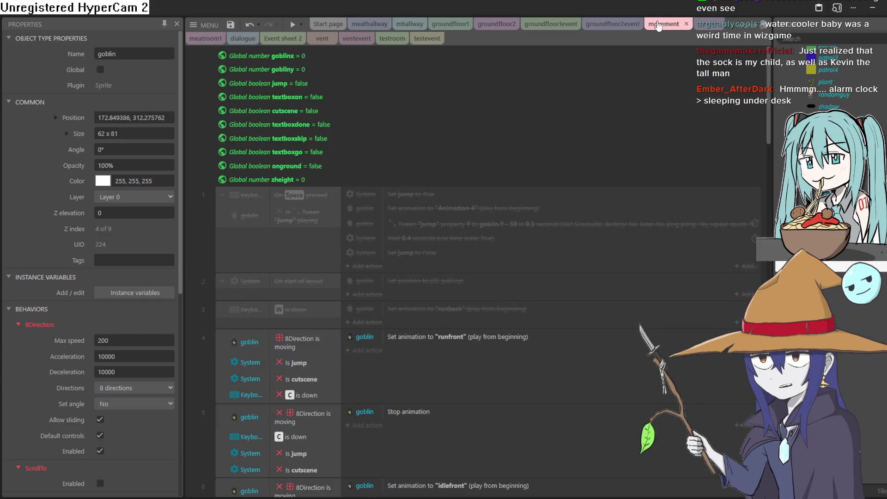
Open the groundfloor2 layout and start a test play of it
click(599, 25)
click(536, 25)
click(496, 26)
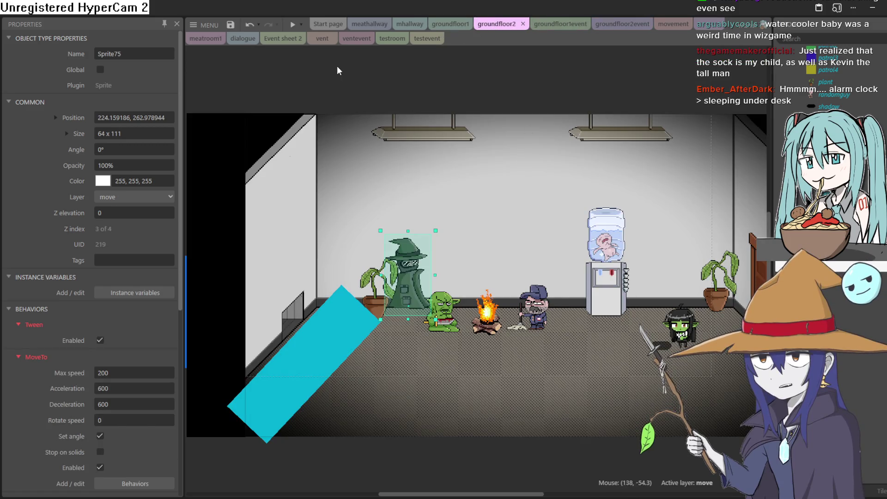
click(292, 25)
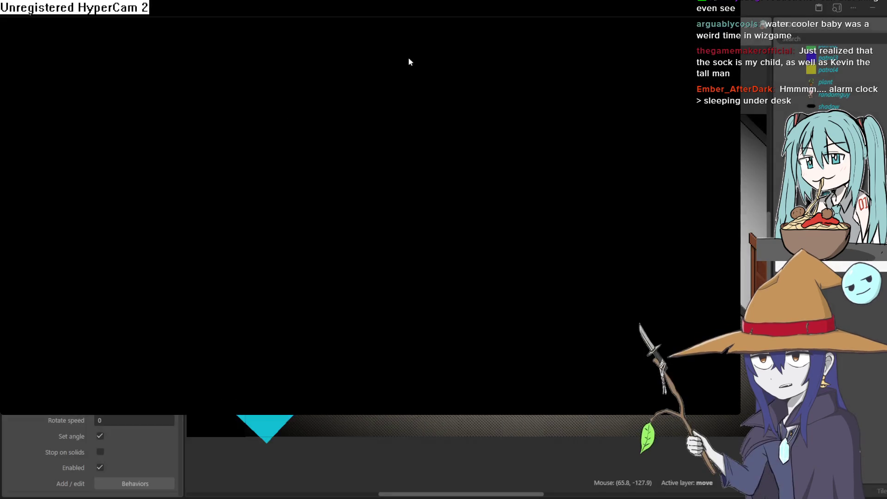
Walk the goblin up and right, then down toward the mop man in the office
key(Right)
key(Up)
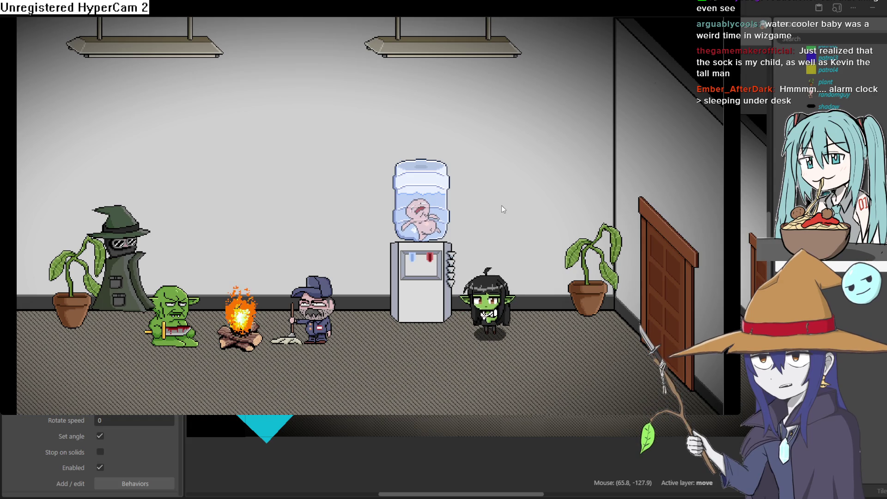
key(Left)
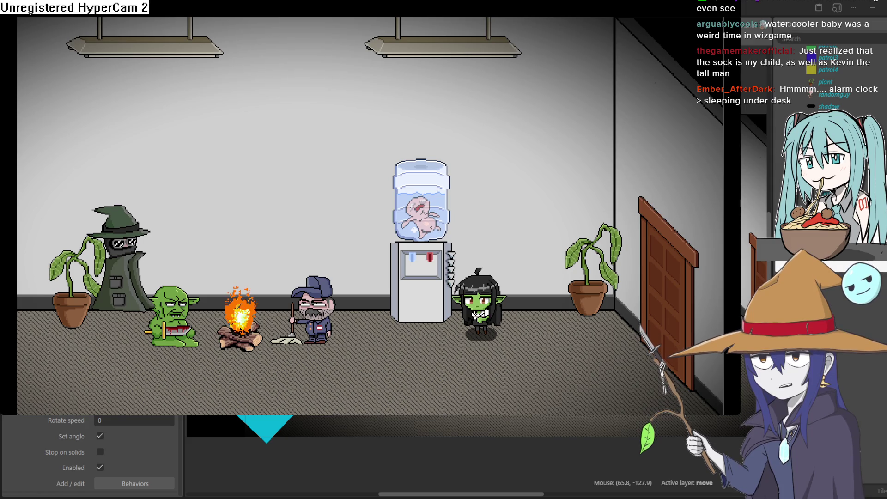
key(Down)
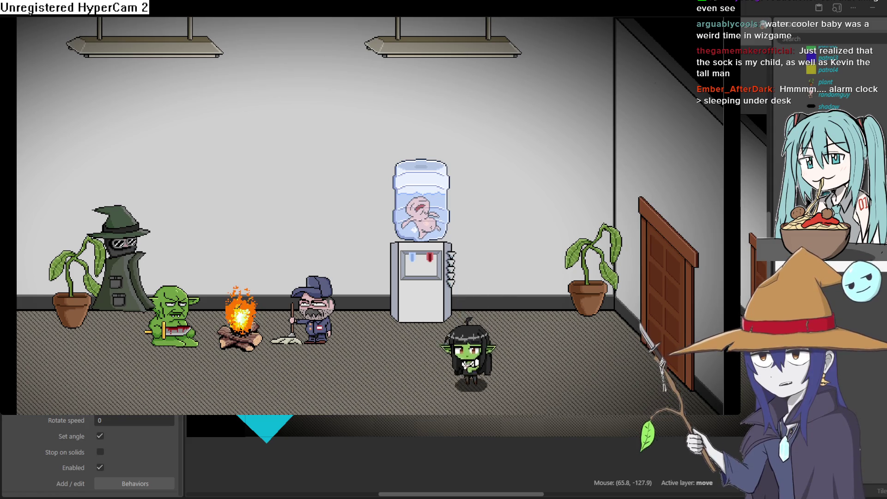
key(Left)
key(Left)
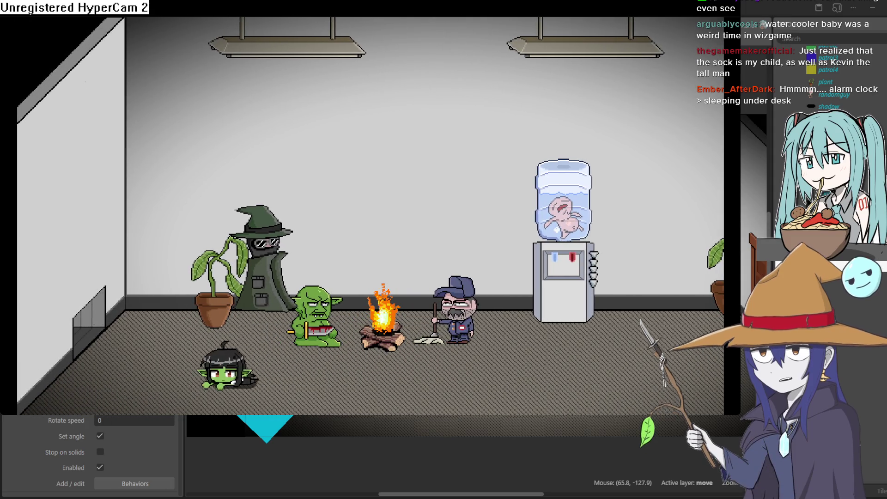
Walk the goblin through the wall vent into the hallway, close the preview and save
key(Up)
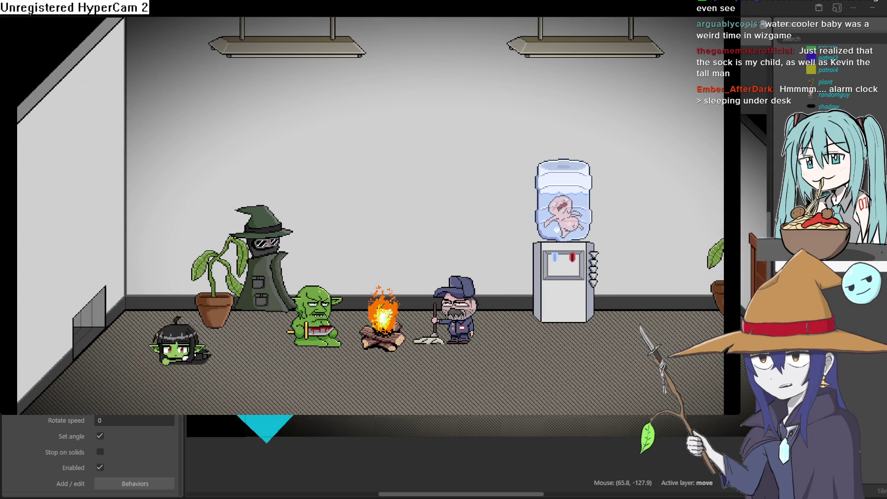
key(Left)
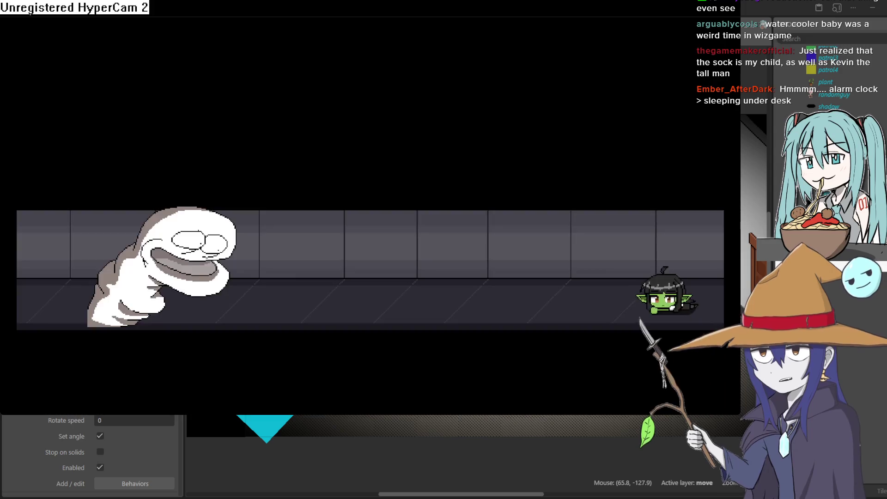
key(Left)
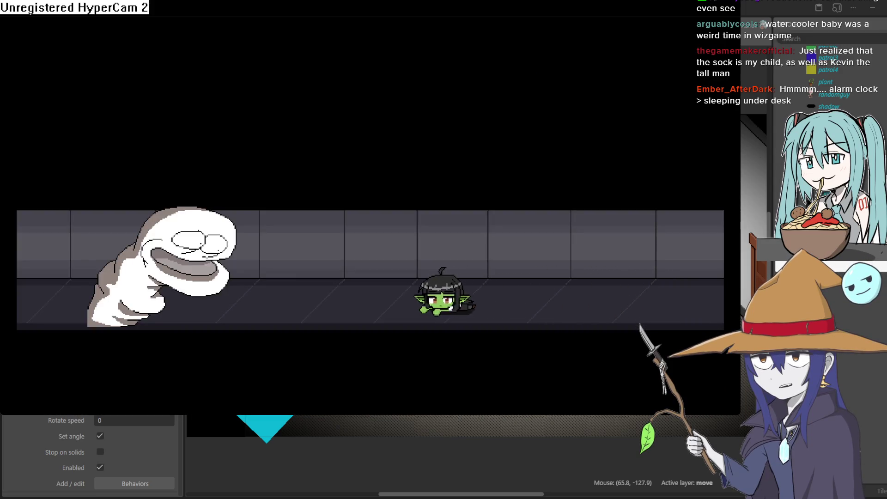
key(Left)
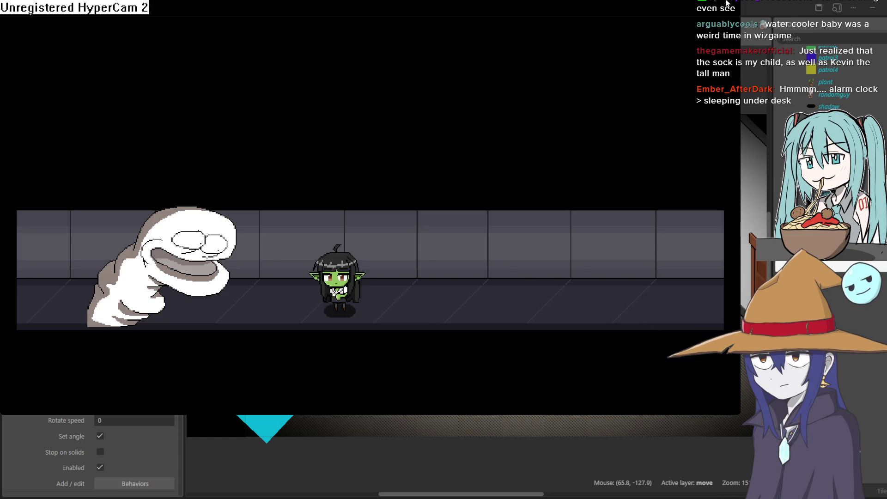
key(alt+F4)
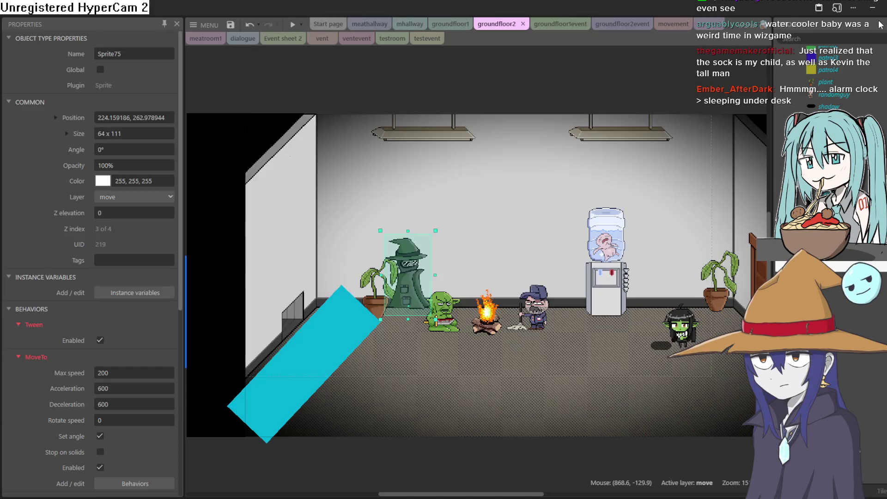
key(F5)
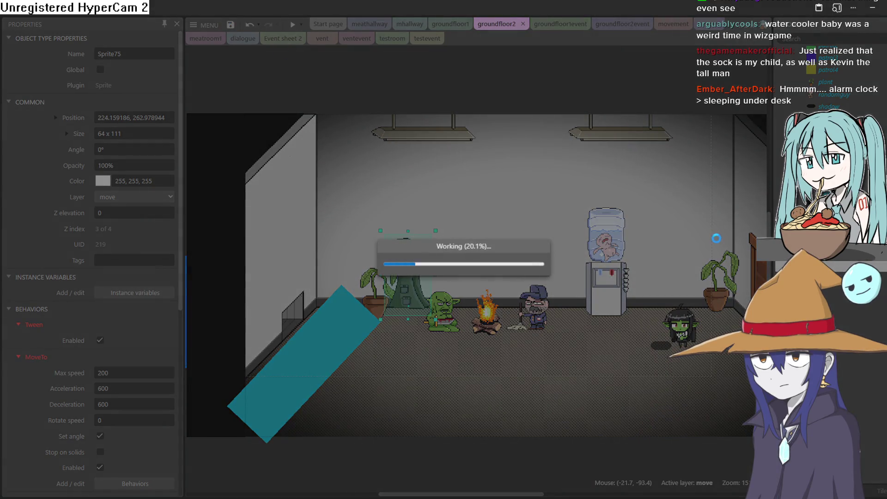
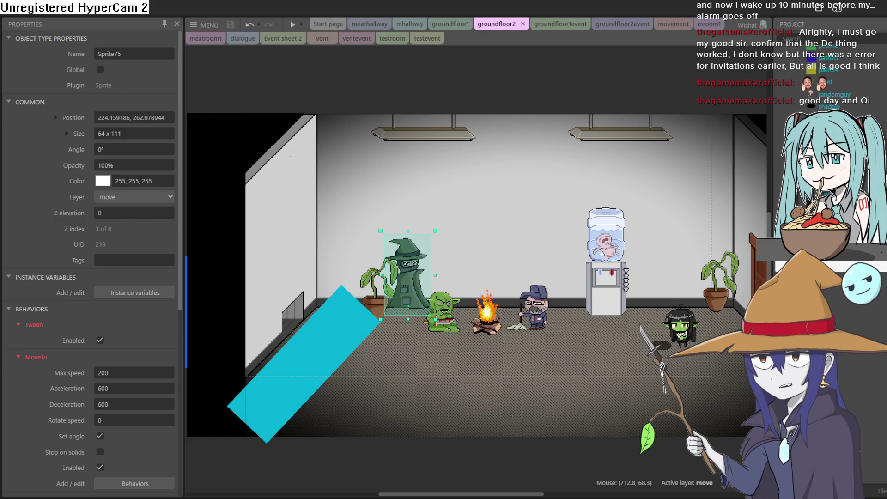
Switch to the vent layout and zoom in on the corridor
click(324, 38)
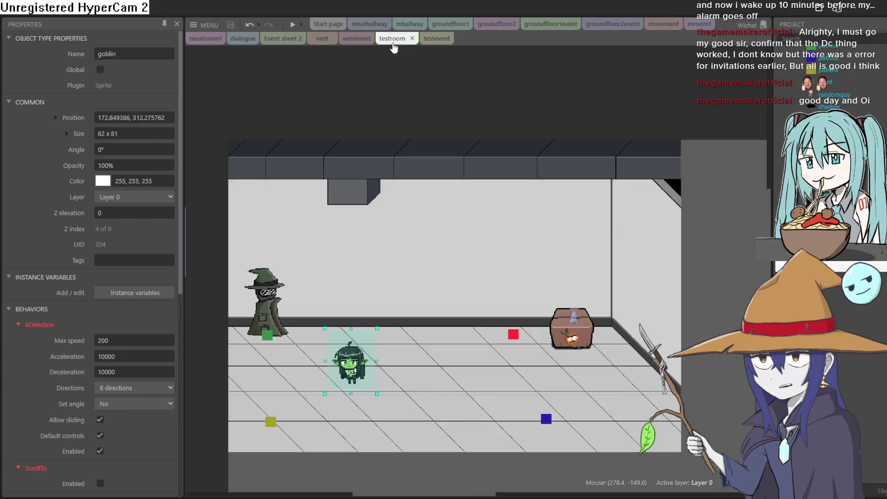
click(356, 39)
click(332, 43)
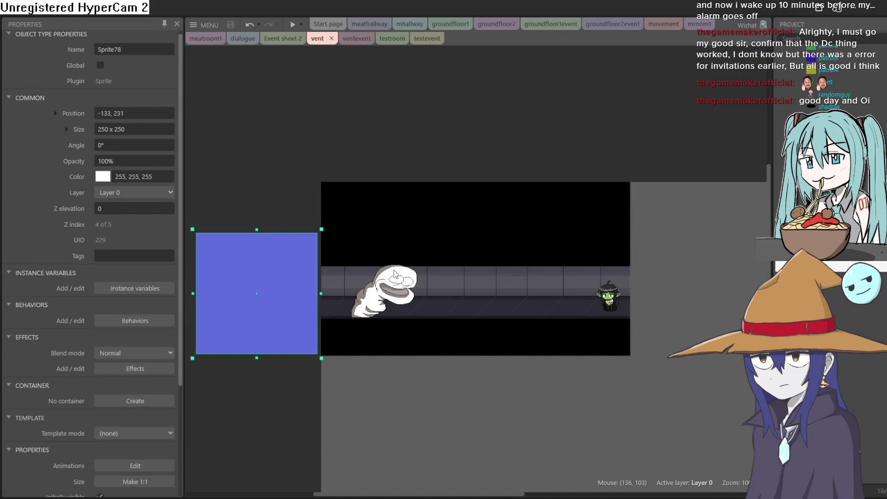
scroll(420, 285, up, 8)
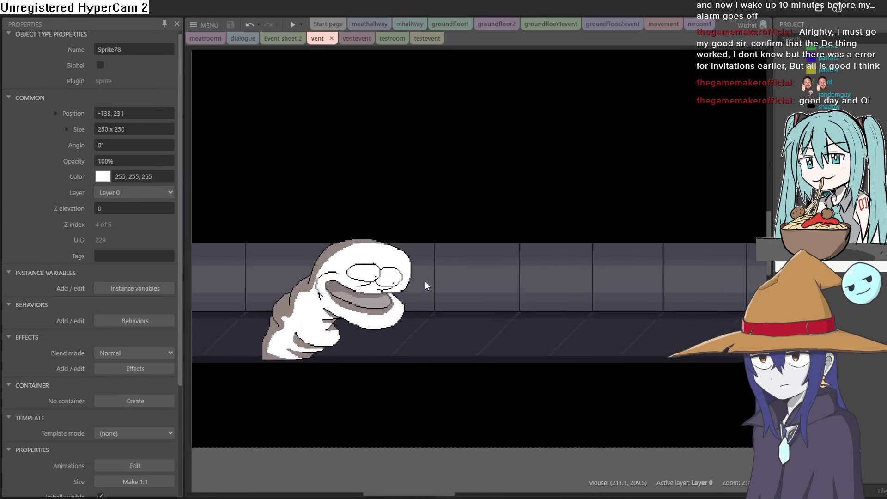
scroll(436, 284, up, 3)
Move the snuppet sprite slightly to the right along the corridor
click(560, 276)
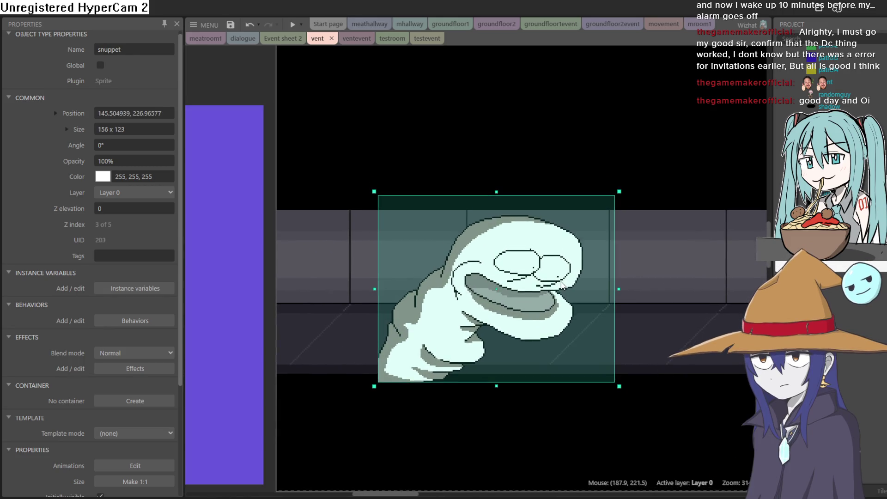
drag(560, 276, 563, 282)
scroll(601, 275, down, 3)
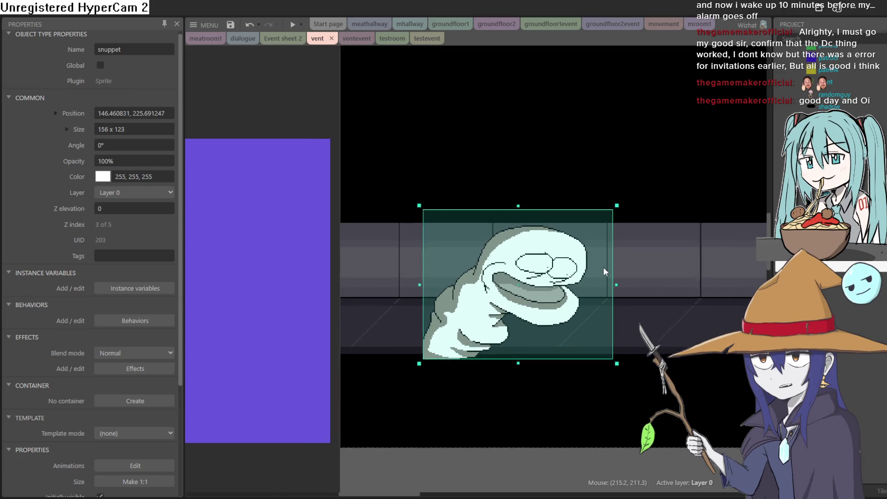
scroll(539, 269, up, 1)
scroll(540, 271, down, 3)
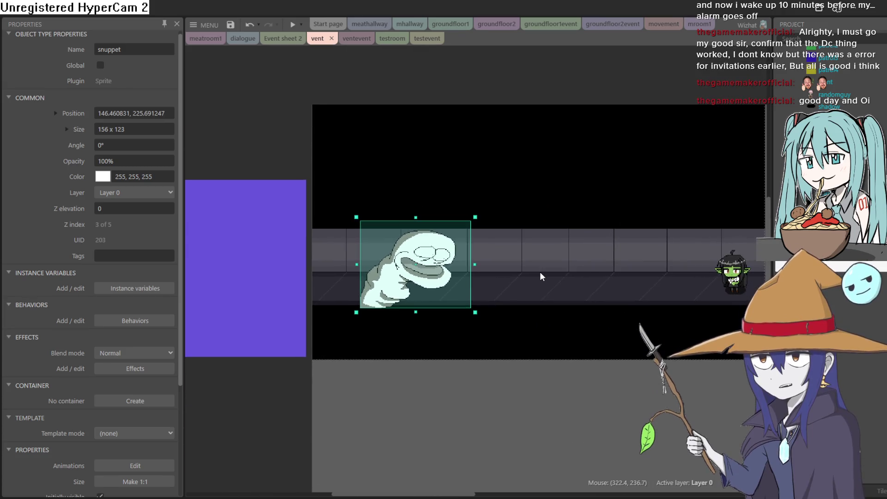
scroll(539, 270, up, 2)
scroll(539, 271, down, 1)
scroll(540, 271, up, 1)
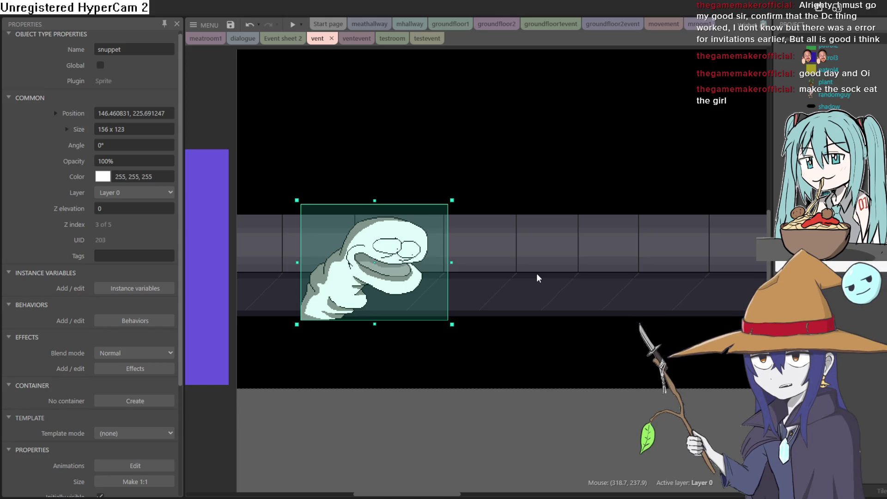
drag(410, 260, 425, 259)
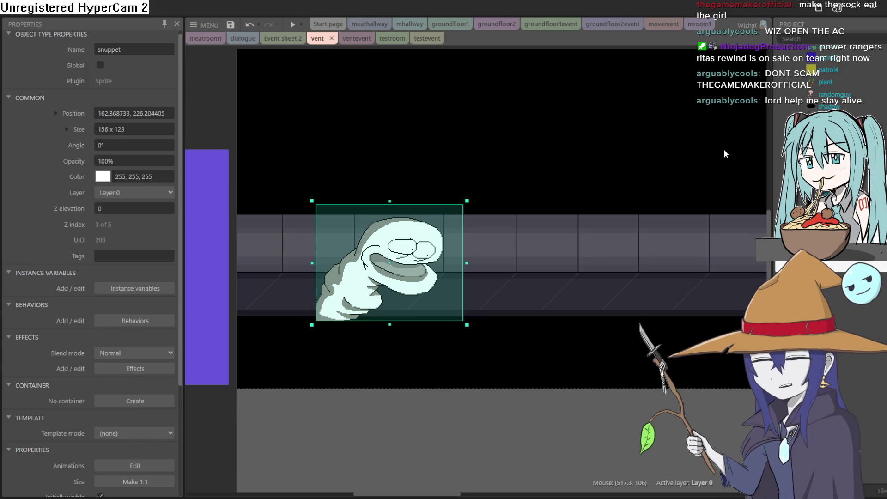
mouse_move(683, 146)
mouse_down()
mouse_move(622, 180)
mouse_move(605, 169)
mouse_move(621, 180)
mouse_move(604, 180)
mouse_move(612, 159)
mouse_up()
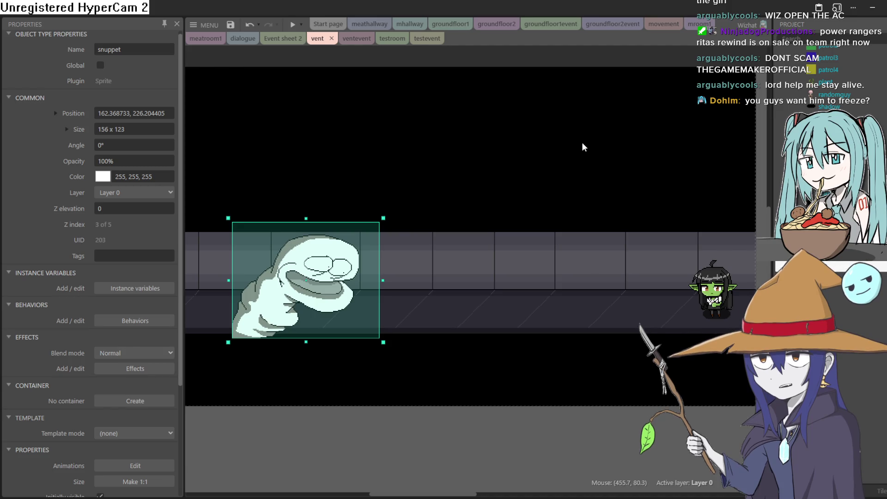
drag(582, 147, 579, 160)
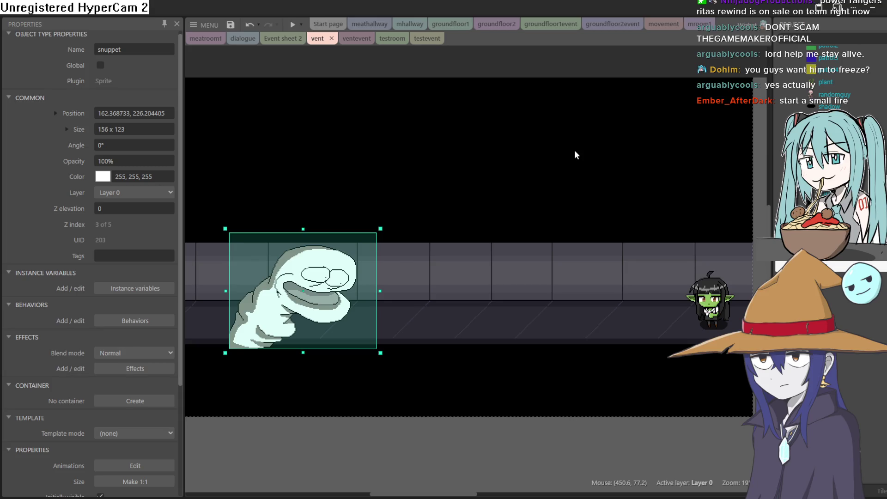
Nudge the snuppet sprite a few pixels right and open it in the Animations Editor
drag(344, 282, 350, 284)
double_click(350, 284)
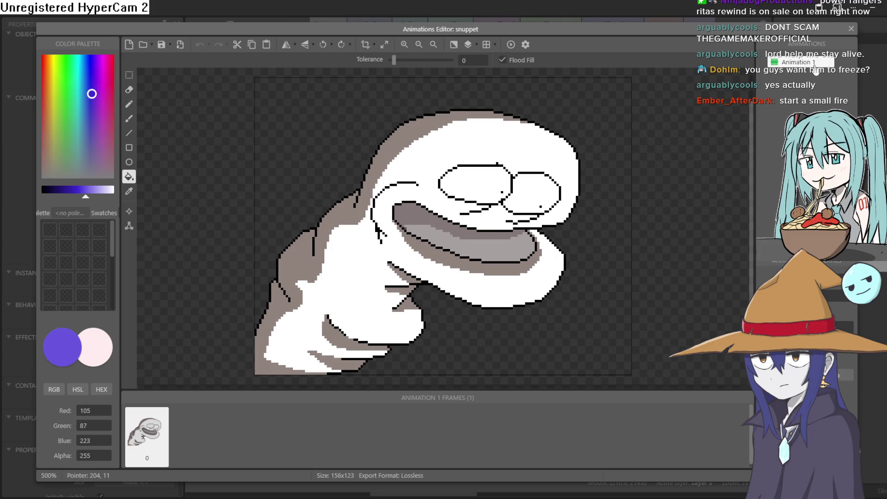
Duplicate the snuppet's animation frame three times to make four frames
right_click(167, 431)
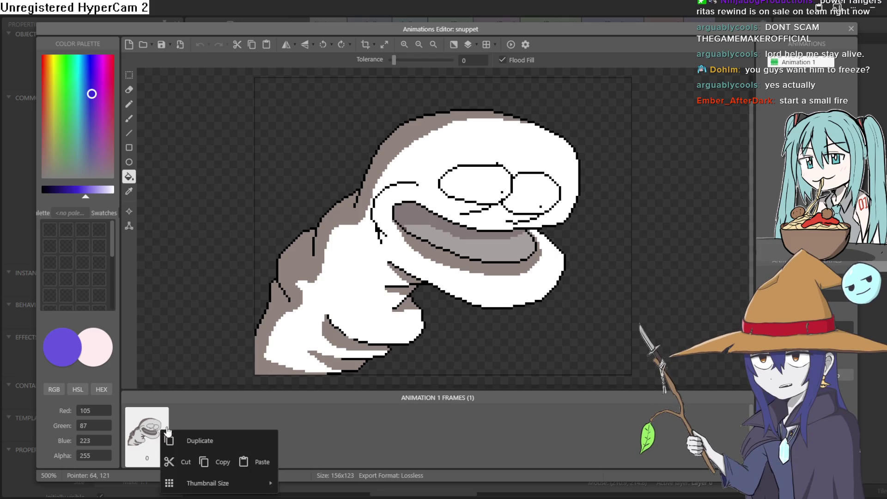
click(190, 442)
right_click(174, 436)
click(217, 341)
right_click(233, 432)
click(272, 340)
scroll(286, 335, down, 2)
scroll(580, 228, up, 2)
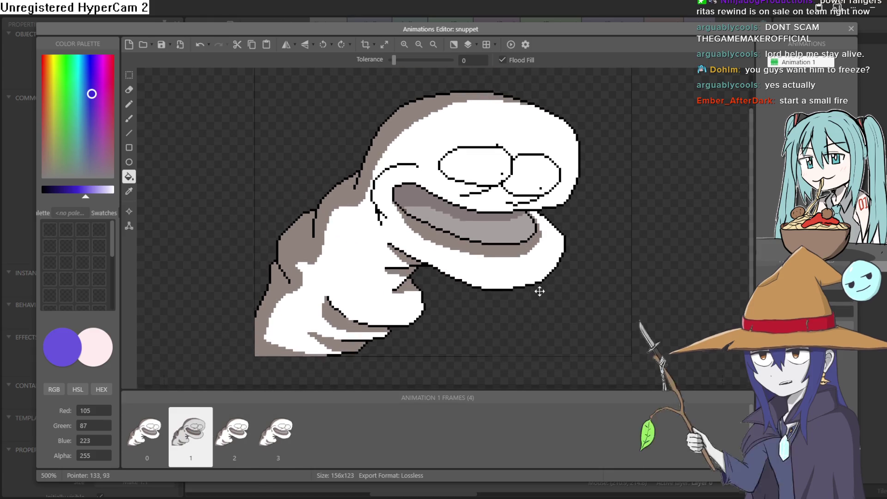
Shift the drawing a few pixels down in frames 1, 2 and 3
click(128, 75)
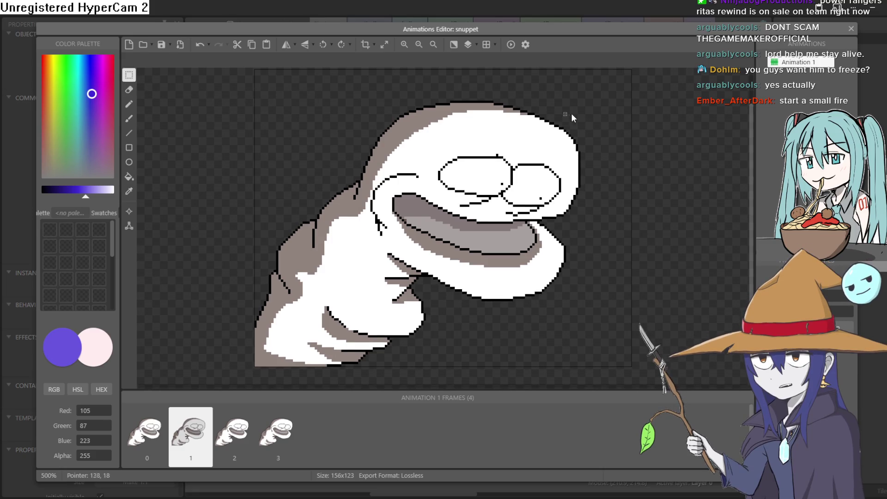
mouse_move(627, 73)
mouse_down()
mouse_move(595, 156)
mouse_move(337, 355)
mouse_up()
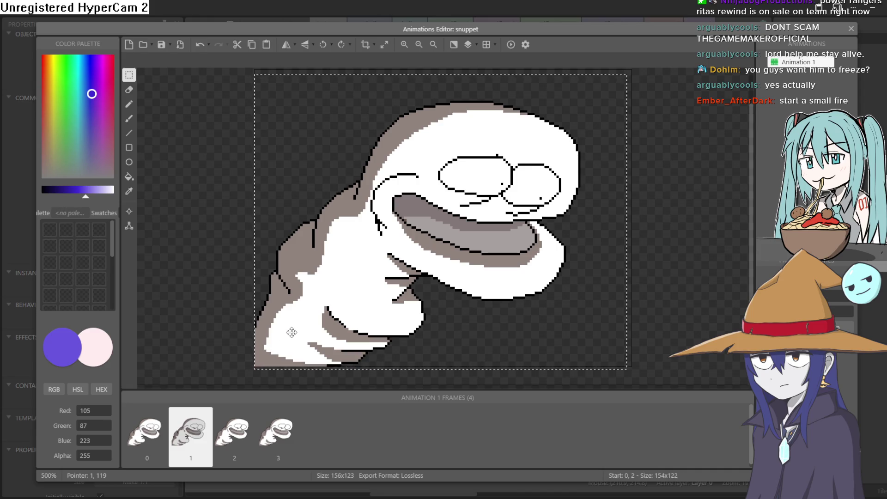
key(Down)
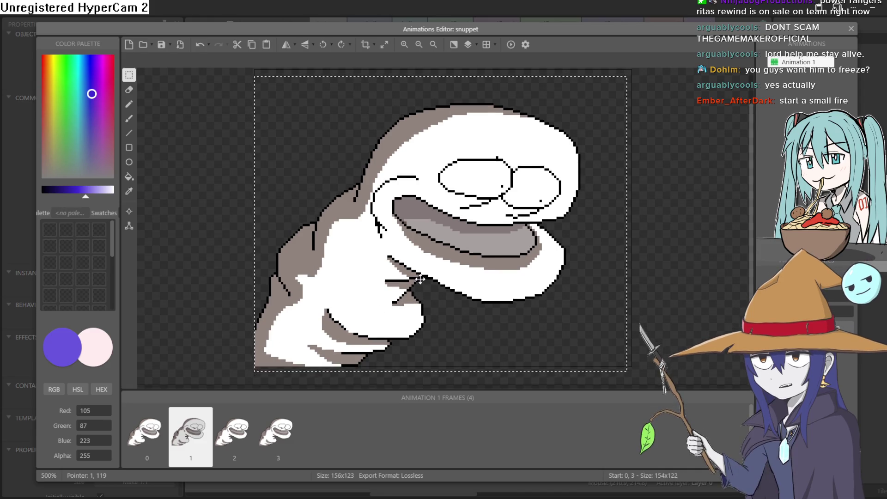
key(Down)
key(Down)
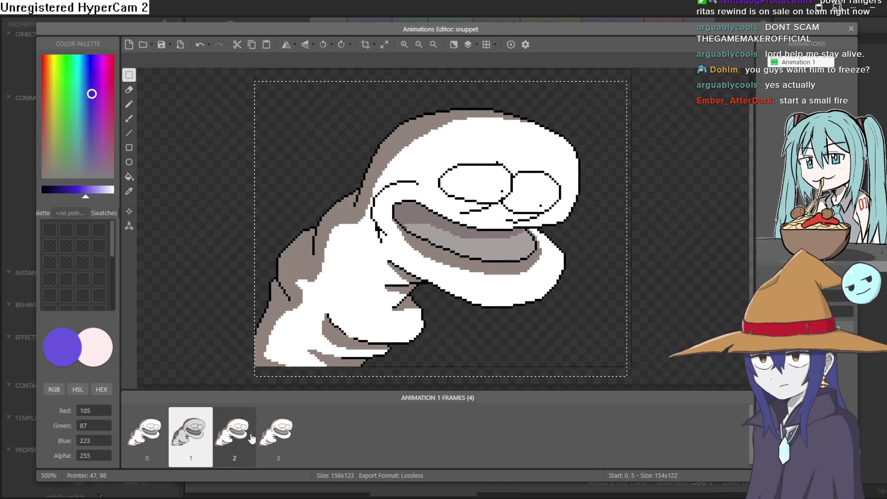
click(252, 438)
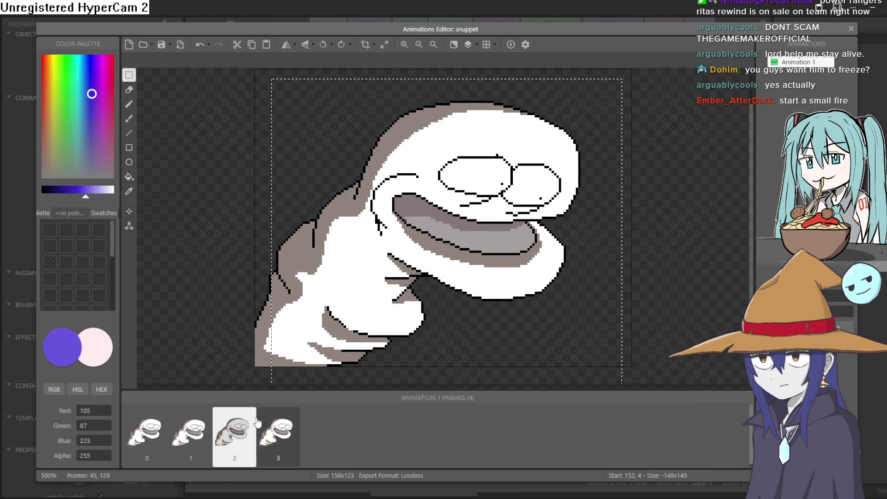
drag(312, 298, 311, 308)
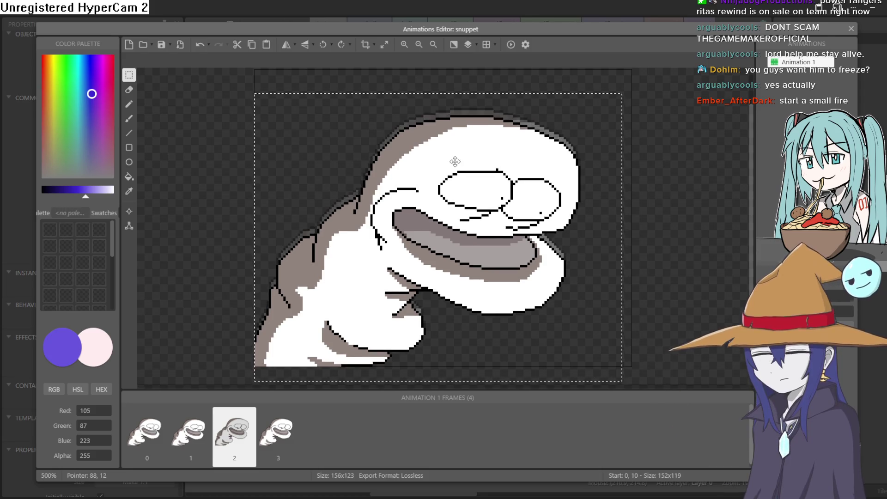
click(284, 420)
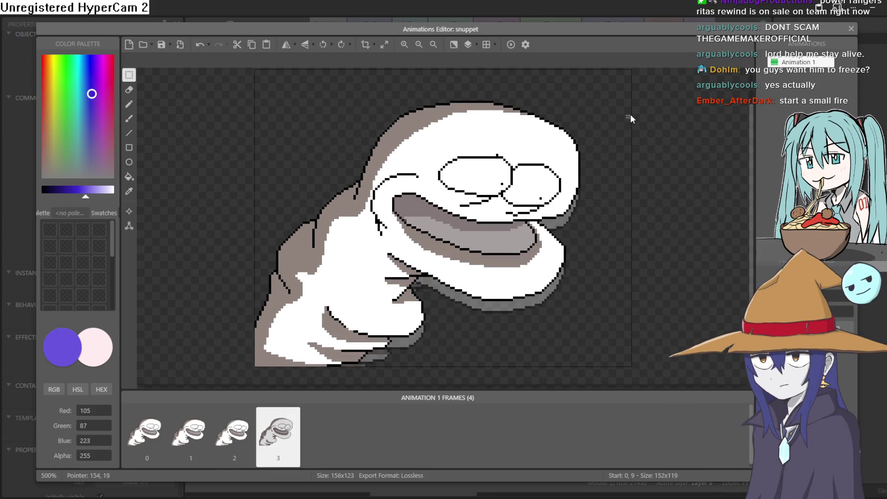
drag(304, 299, 305, 317)
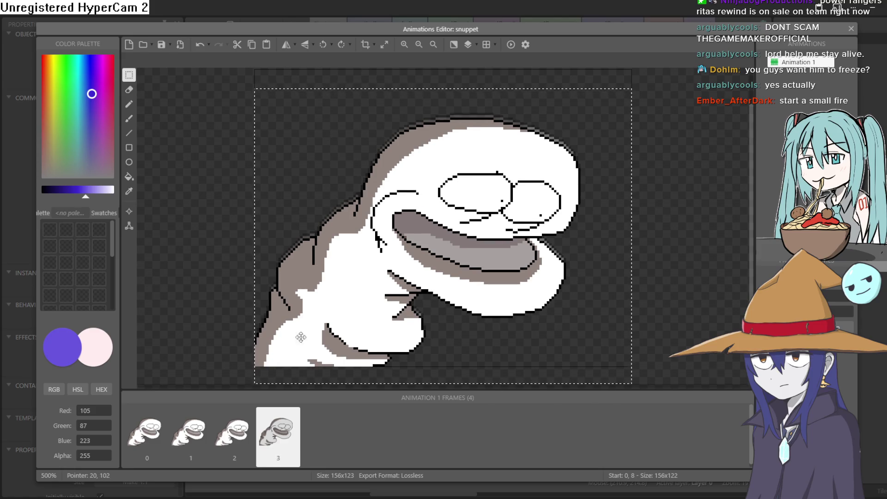
Duplicate frames 3 and 2 for six frames, moving frame 2's copy after frame 4
right_click(271, 446)
click(304, 347)
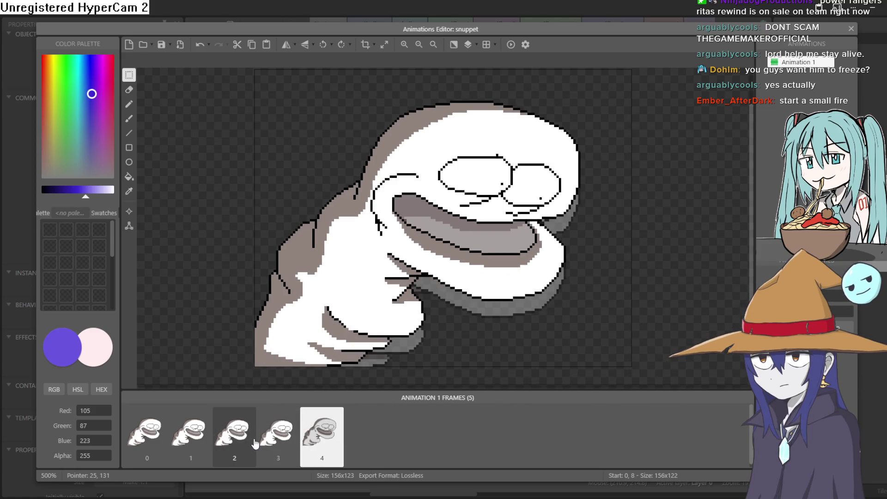
click(238, 441)
right_click(238, 441)
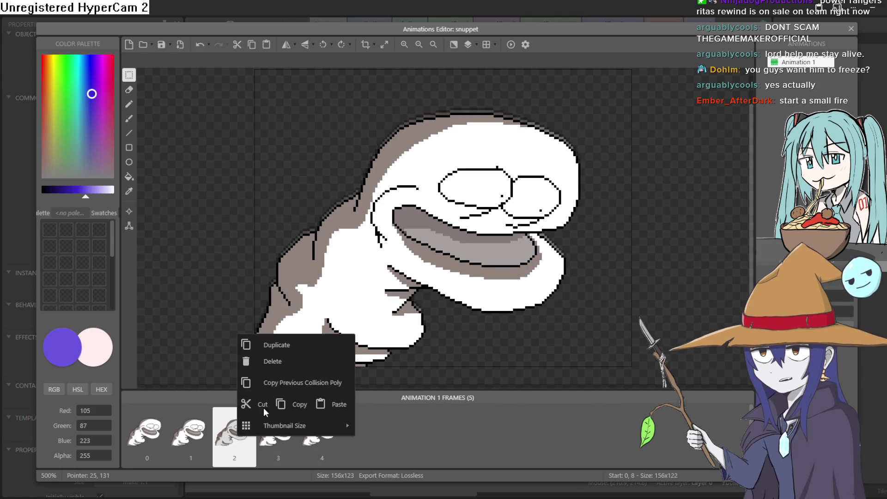
click(306, 347)
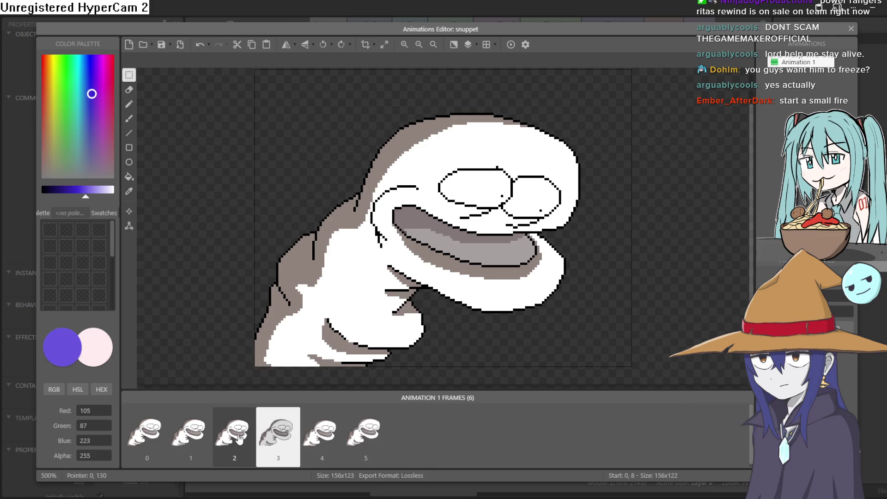
click(204, 443)
click(253, 437)
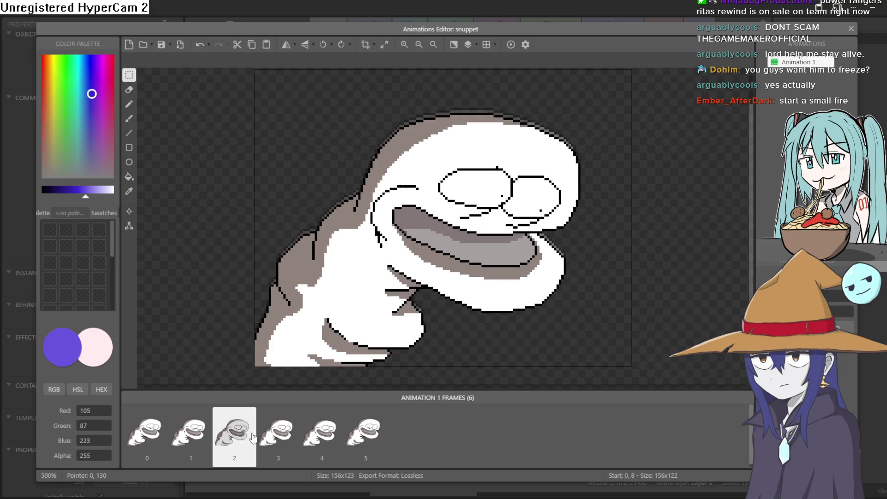
mouse_move(313, 438)
mouse_down()
mouse_move(379, 436)
mouse_move(279, 444)
mouse_up()
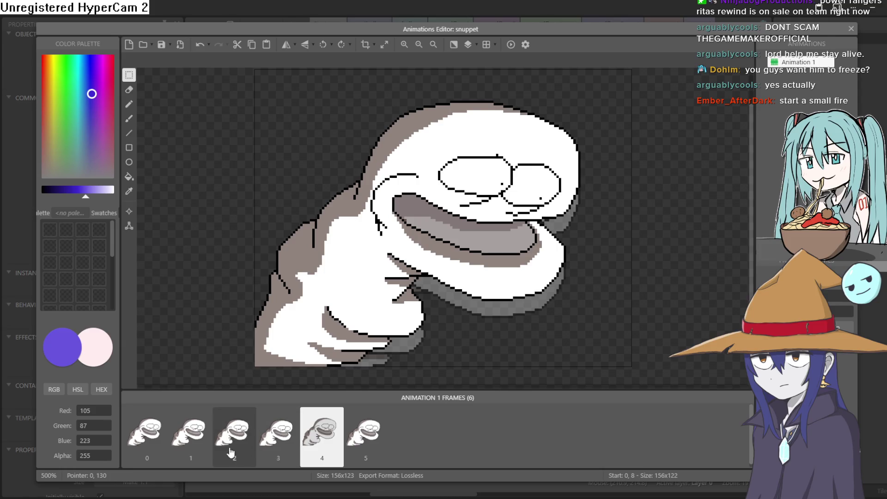
Preview the six-frame snuppet animation, then close the Animations Editor
click(511, 45)
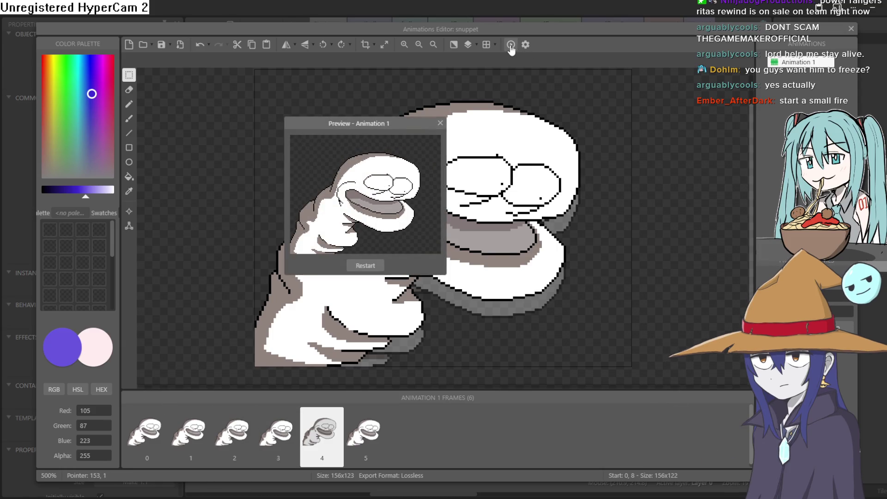
click(440, 122)
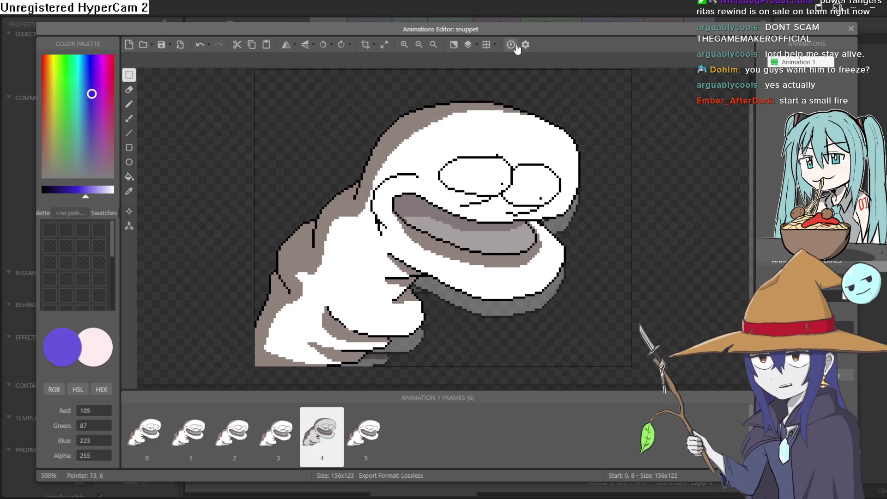
click(851, 28)
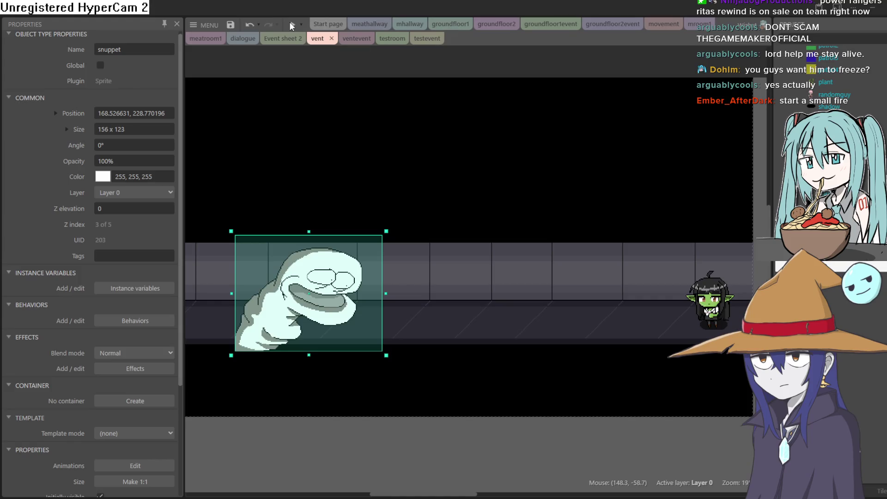
Test-run the vent level, nudge the snuppet slightly, then test-run it again
click(291, 24)
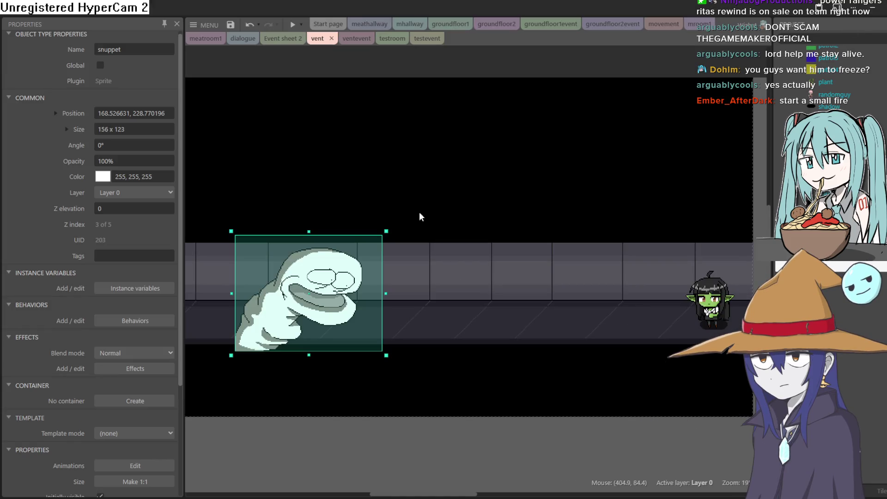
key(alt+F4)
drag(313, 297, 311, 289)
click(291, 25)
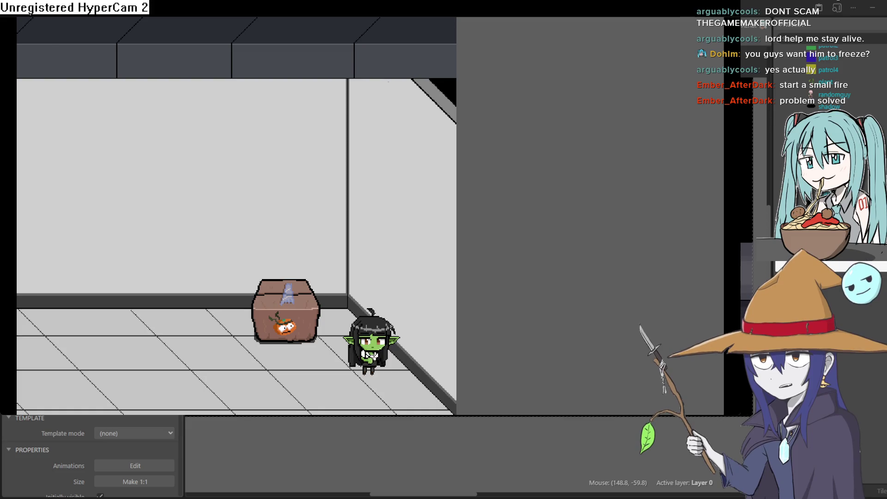
key(alt+F4)
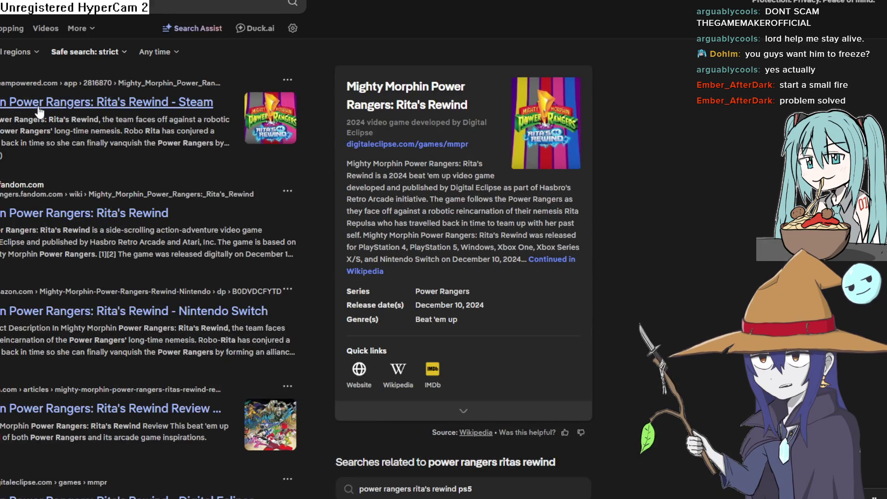
Open the Rita's Rewind Steam page and flip through every gallery screenshot full-screen
click(91, 103)
click(185, 436)
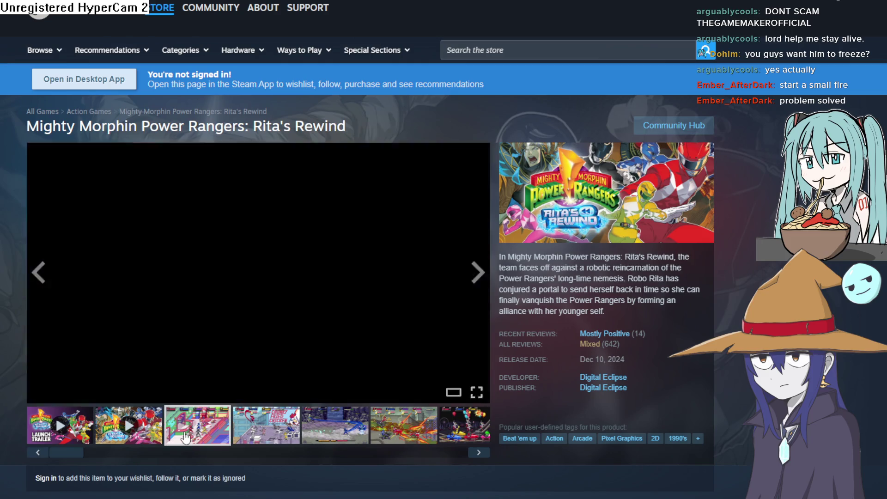
click(285, 301)
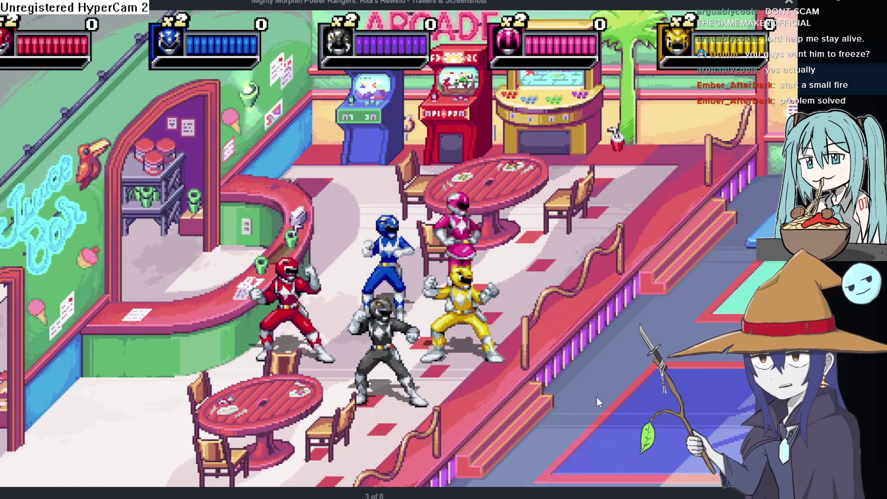
key(Right)
key(Right)
key(Right)
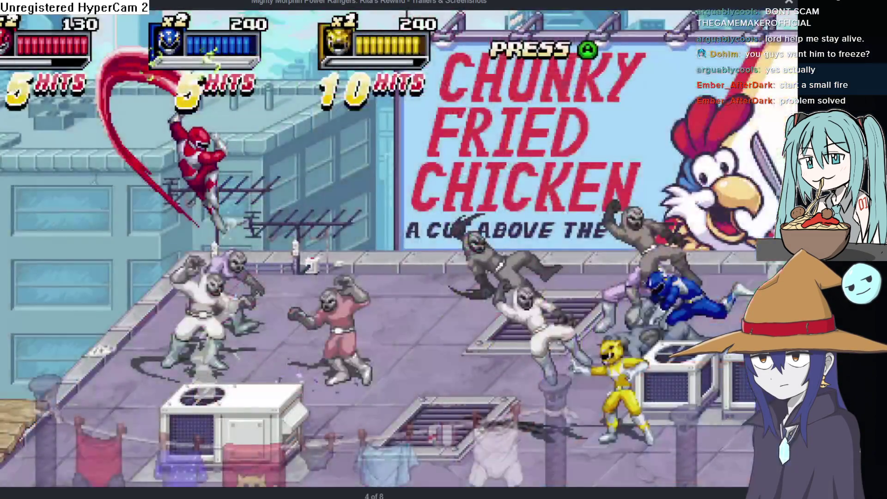
key(Right)
key(Right)
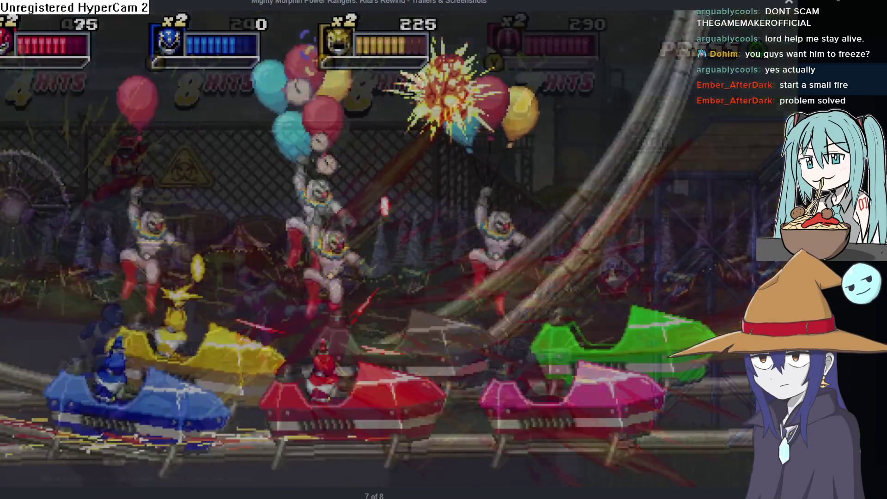
key(Right)
key(Right)
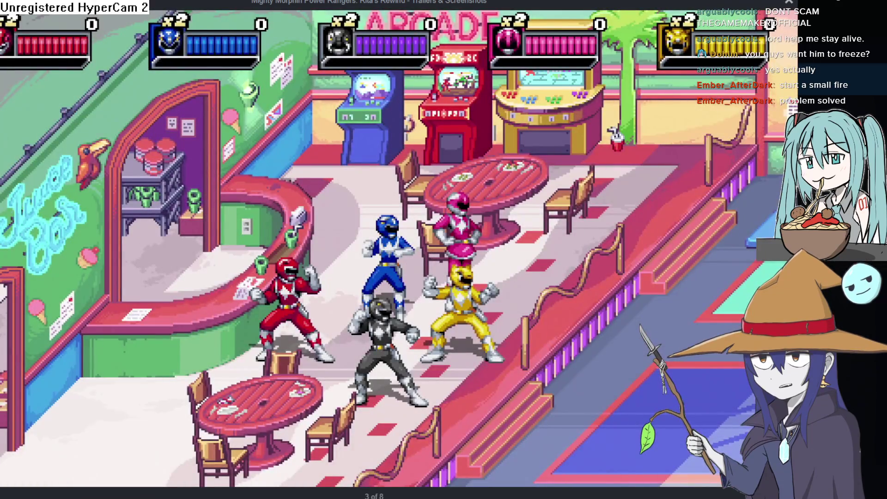
key(Right)
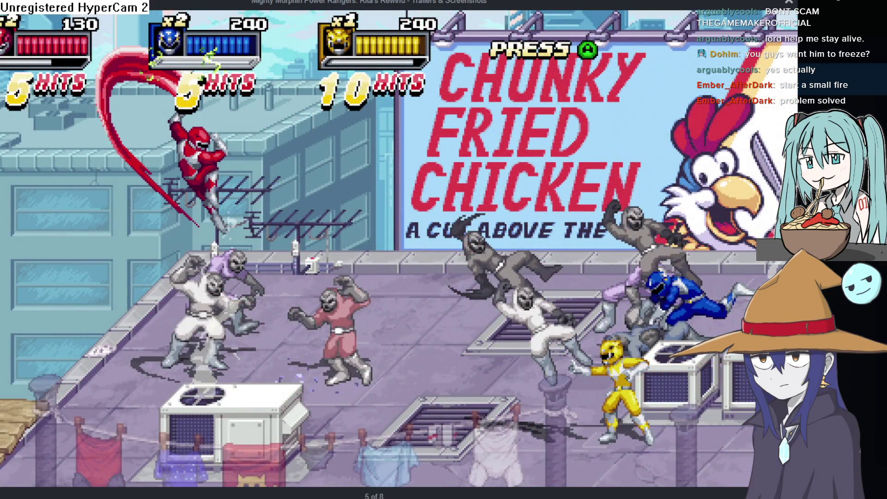
key(Right)
key(Right)
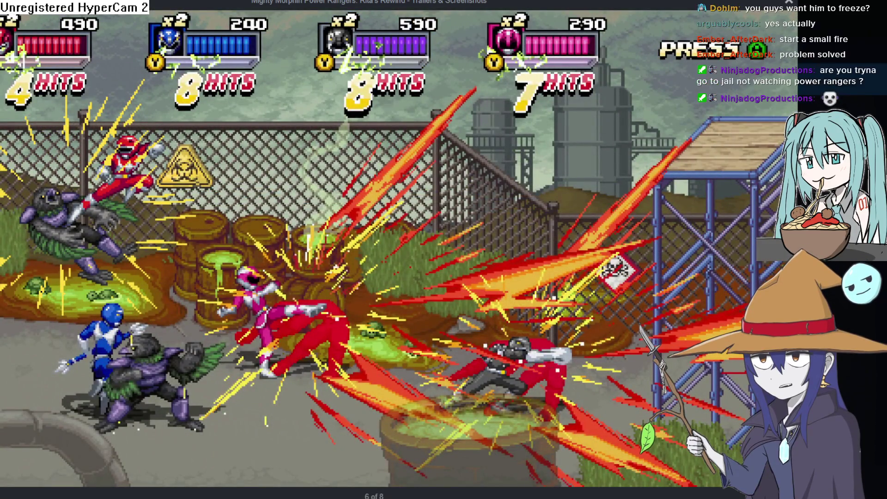
key(Right)
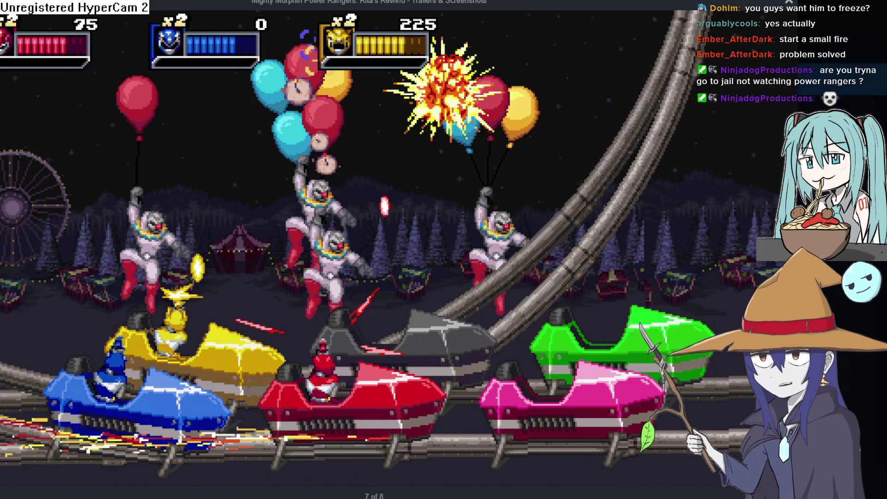
key(Right)
key(Right)
key(Right)
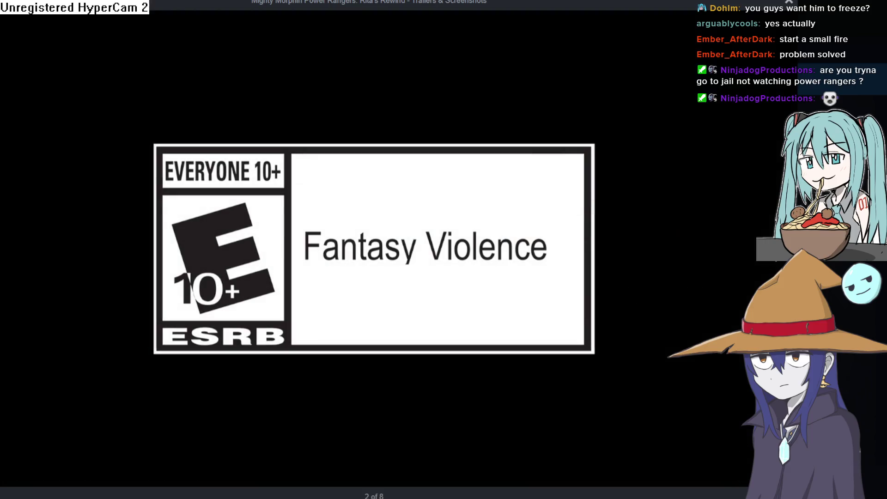
key(Right)
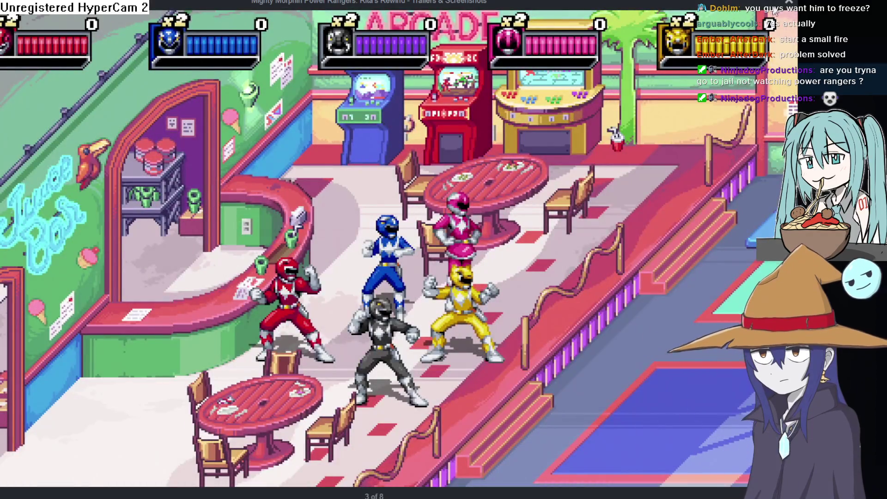
click(789, 2)
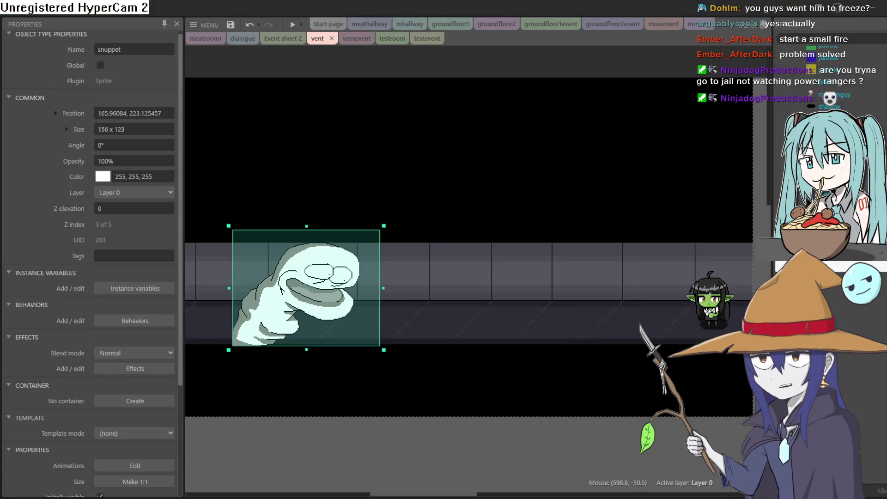
Pan the vent layout view slightly, then start a test-run of the vent level
mouse_move(609, 133)
mouse_down()
mouse_move(630, 144)
mouse_move(628, 154)
mouse_move(656, 153)
mouse_move(617, 152)
mouse_move(625, 154)
mouse_up()
scroll(625, 159, down, 1)
scroll(623, 159, up, 1)
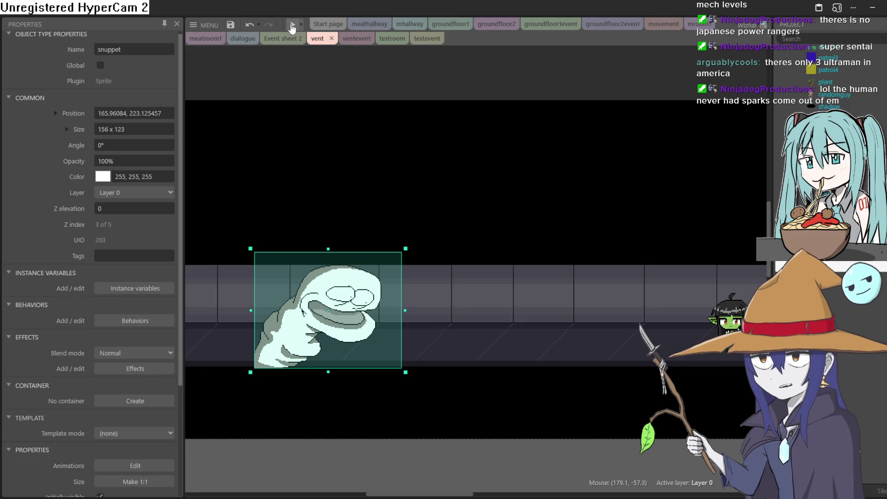
click(291, 28)
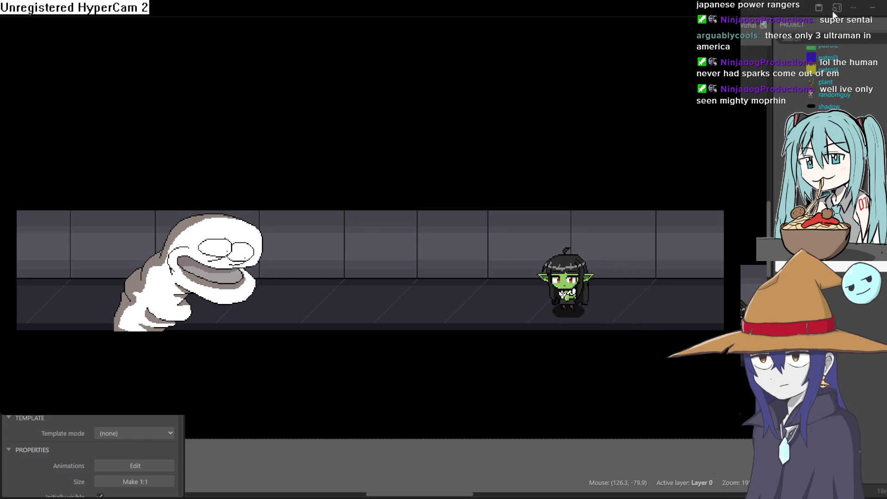
Close the game preview and look over the testevent, testroom and ventevent tabs
click(868, 26)
click(416, 41)
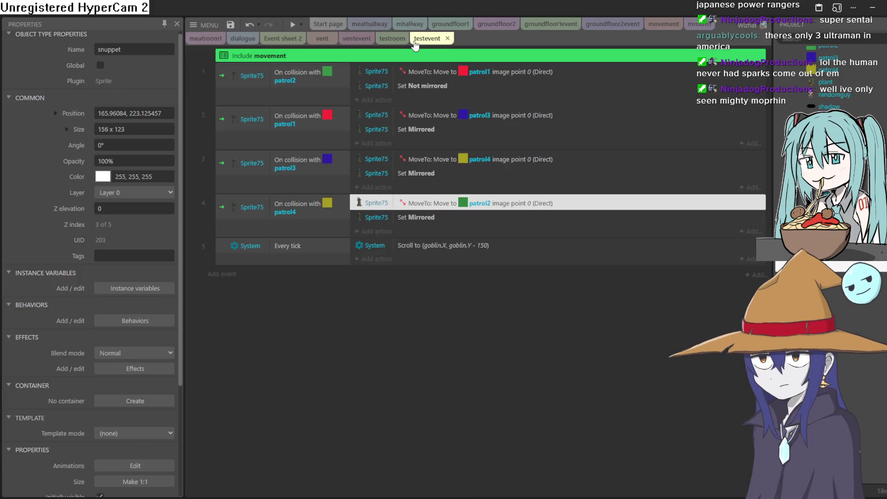
click(385, 41)
click(366, 41)
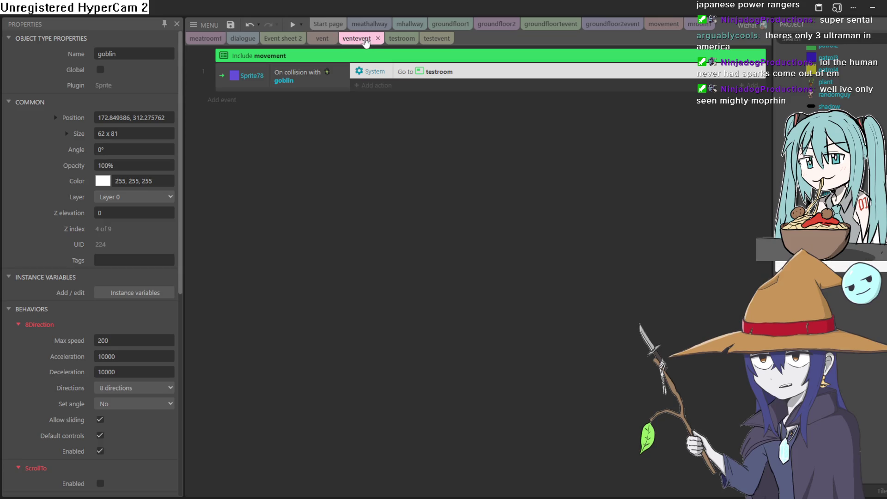
click(400, 40)
Flip through the other event sheets to groundfloor1event, then bring up the groundfloor2 layout
click(708, 26)
click(663, 24)
click(612, 24)
click(550, 24)
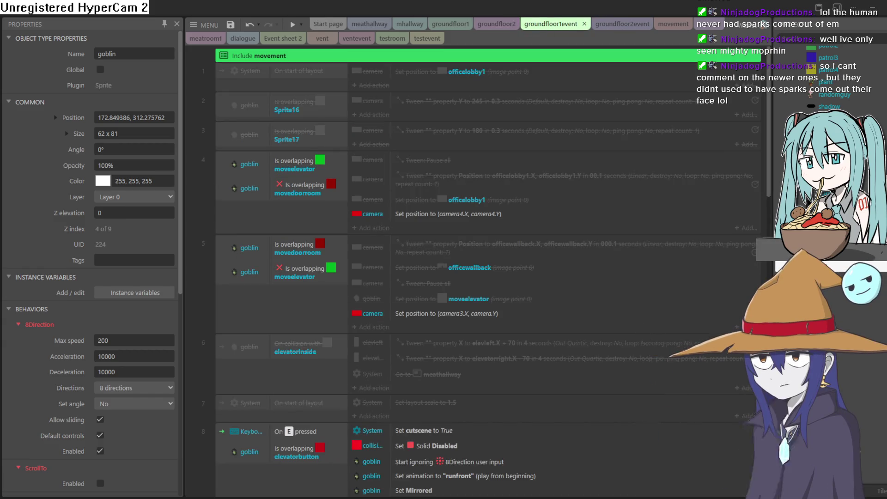
click(491, 26)
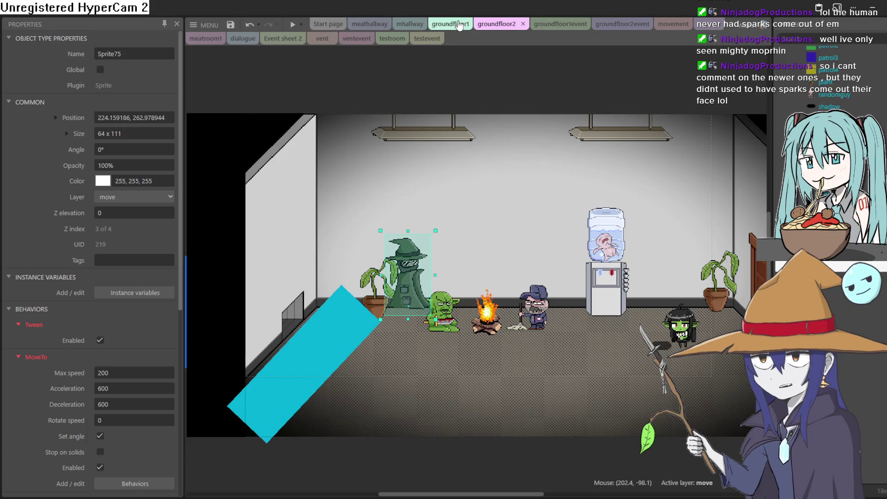
click(460, 25)
scroll(467, 295, up, 3)
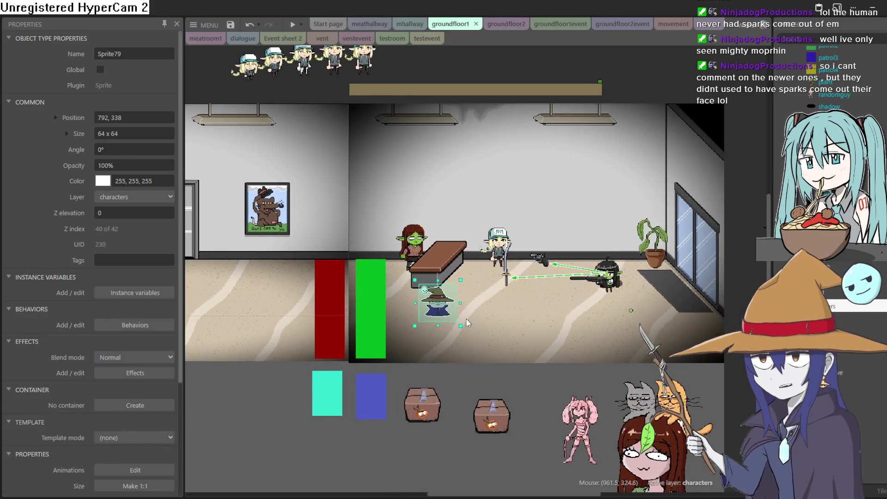
drag(467, 278, 466, 200)
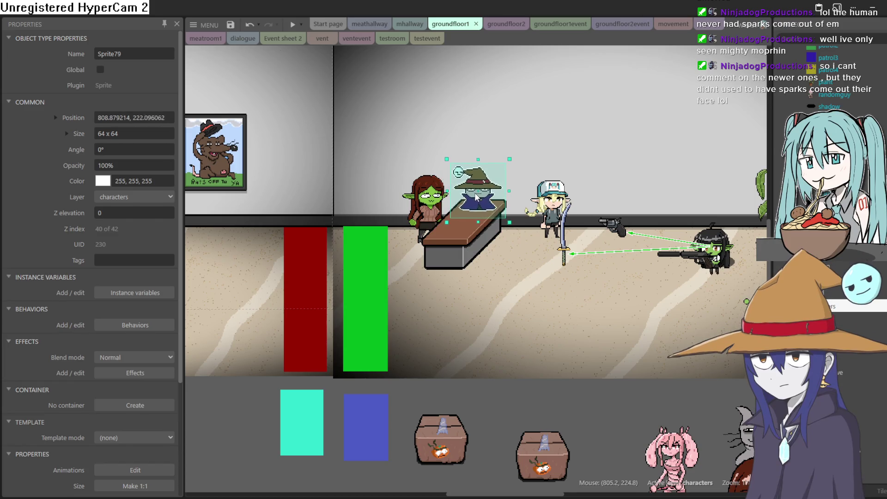
scroll(529, 239, down, 4)
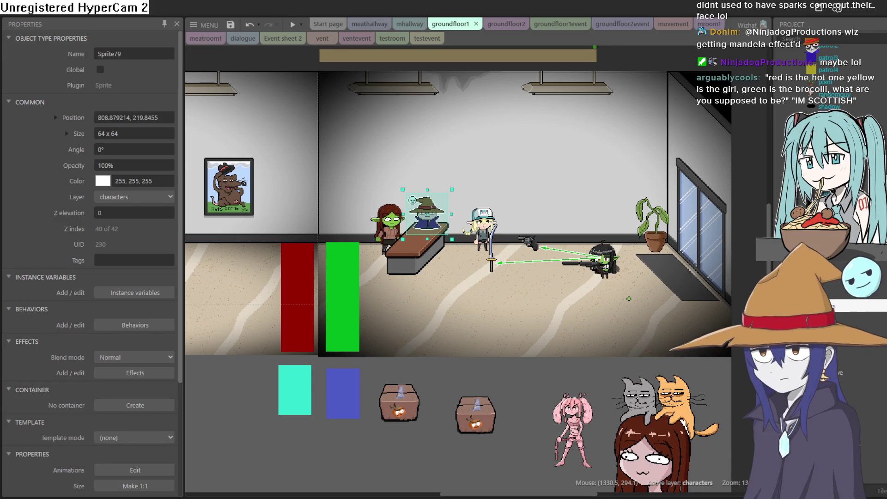
scroll(462, 212, up, 8)
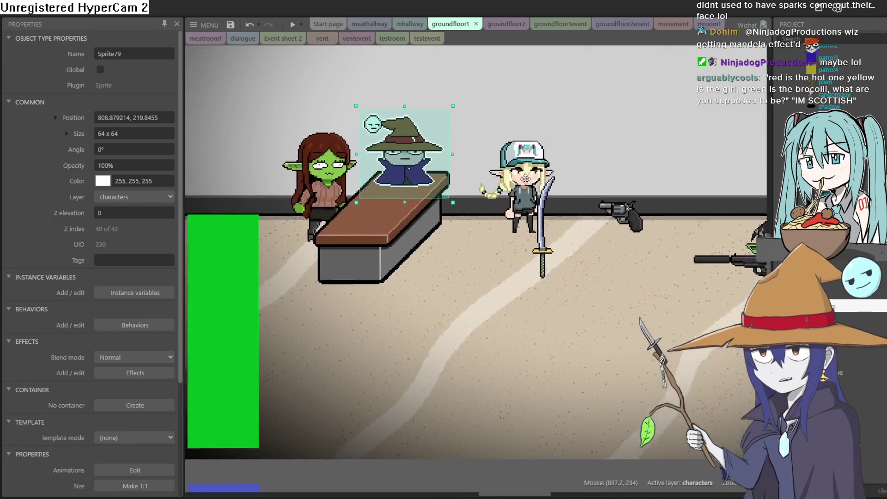
drag(527, 173, 425, 274)
scroll(498, 268, down, 2)
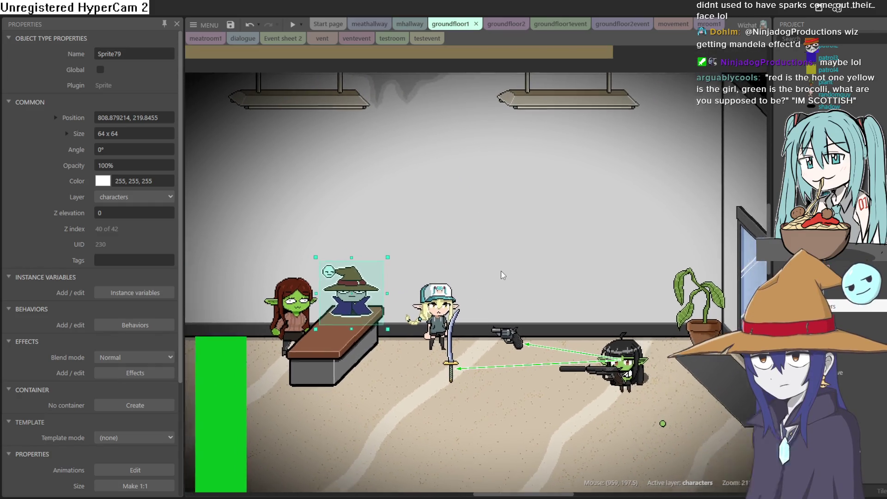
scroll(501, 270, down, 1)
mouse_move(500, 270)
mouse_down()
mouse_move(456, 236)
mouse_move(457, 245)
mouse_move(470, 230)
mouse_up()
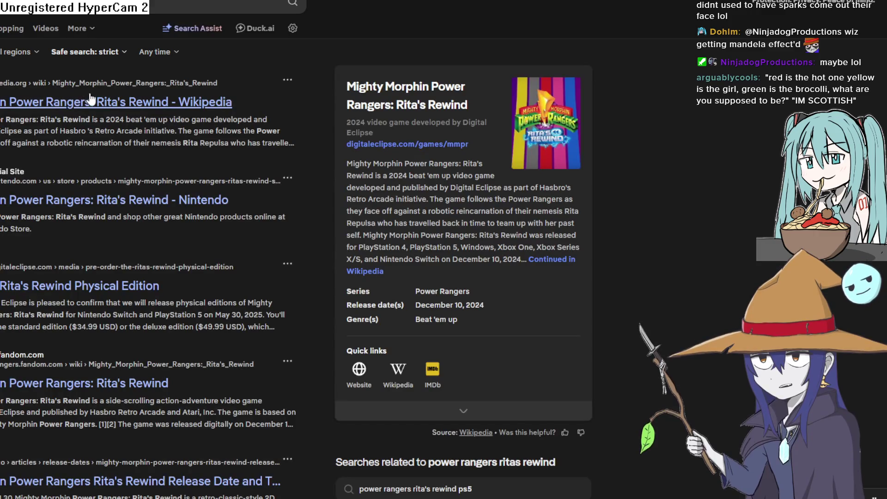
Check the Rita's Rewind Wikipedia article, then browse the Steam page's gallery screenshots
click(97, 102)
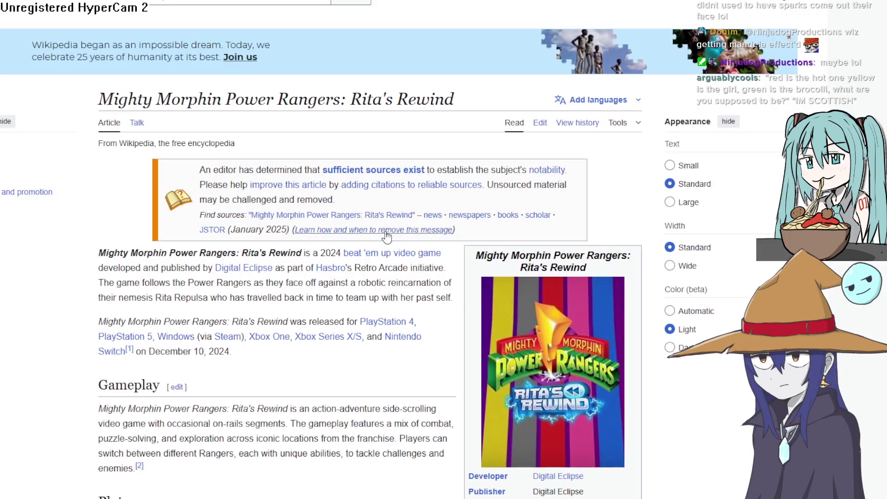
key(alt+Left)
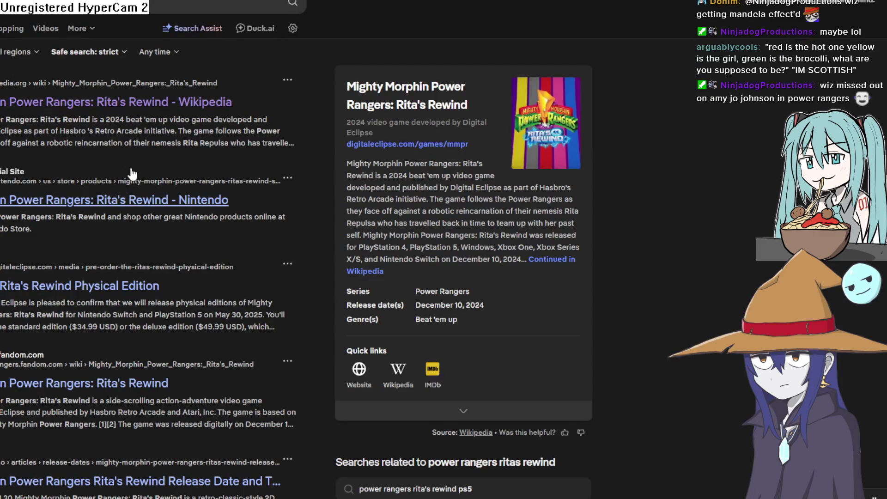
scroll(129, 177, down, 3)
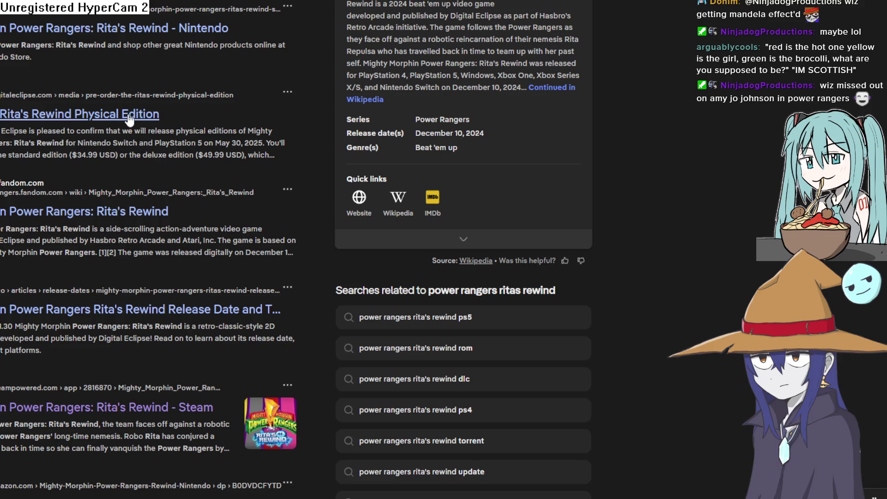
click(87, 416)
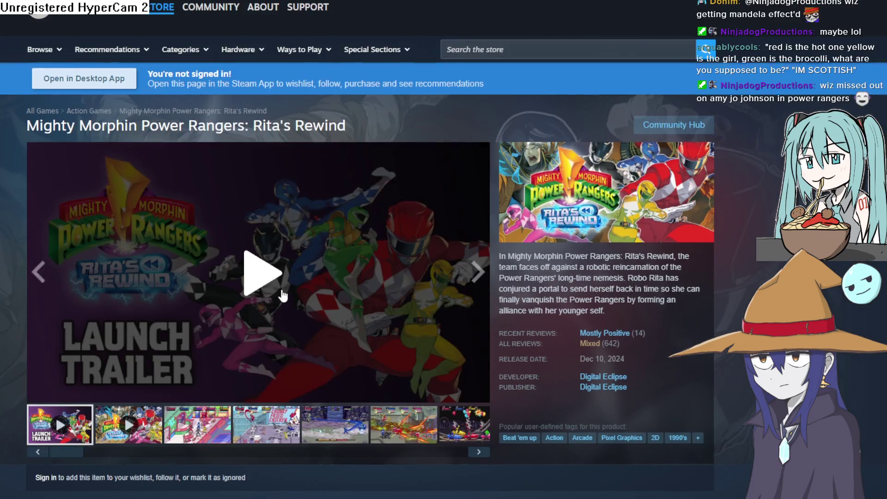
scroll(180, 319, down, 2)
click(185, 324)
click(419, 321)
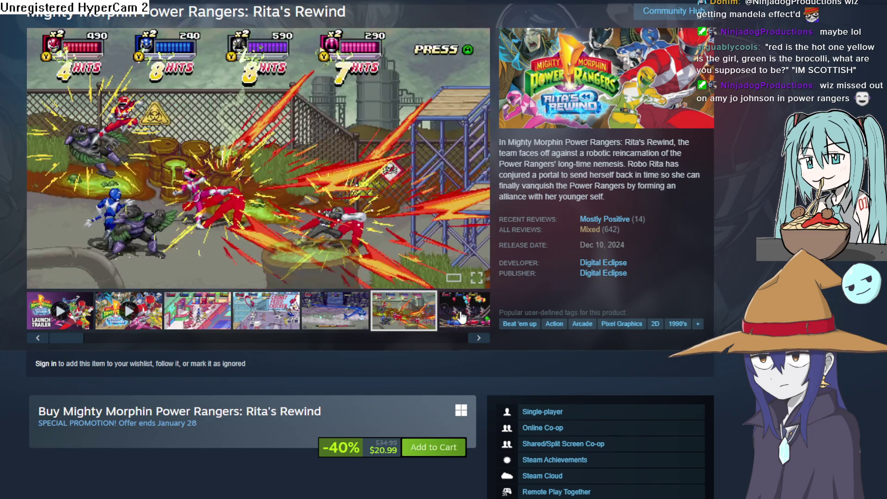
click(478, 337)
Play the announcement trailer, seeking to 0:10, 0:20, 0:31 and 0:43, then pause it
click(456, 314)
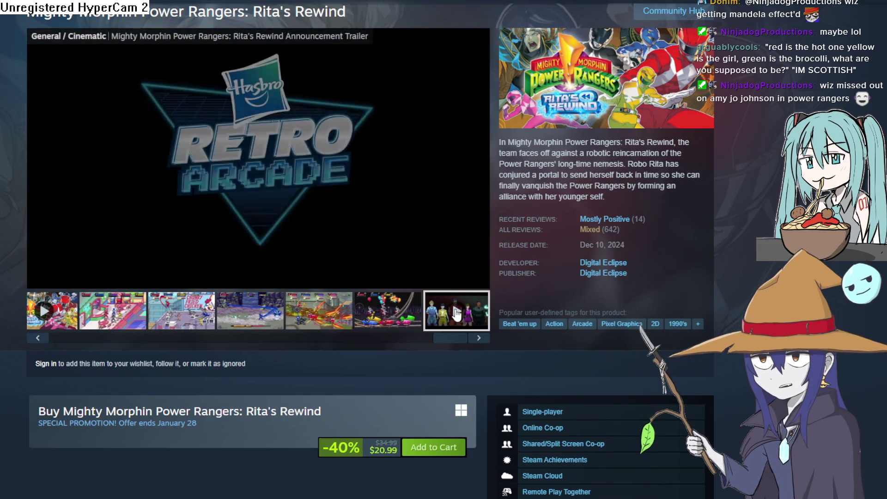
click(100, 263)
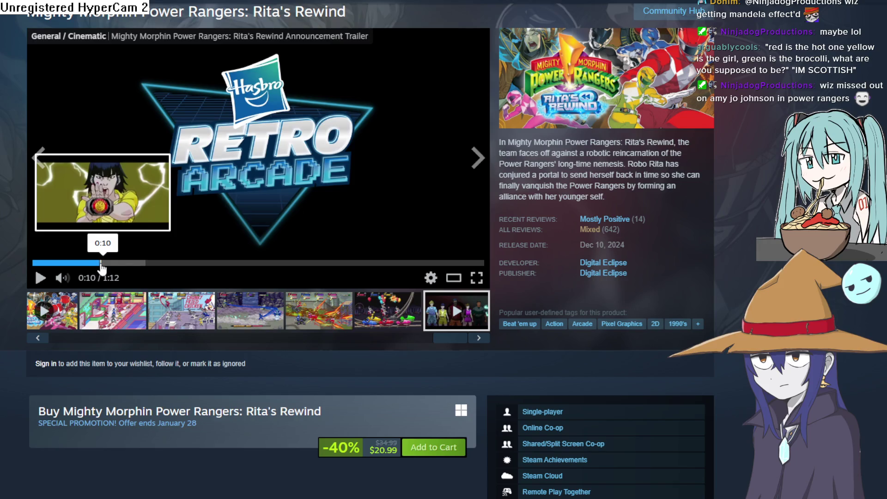
click(155, 263)
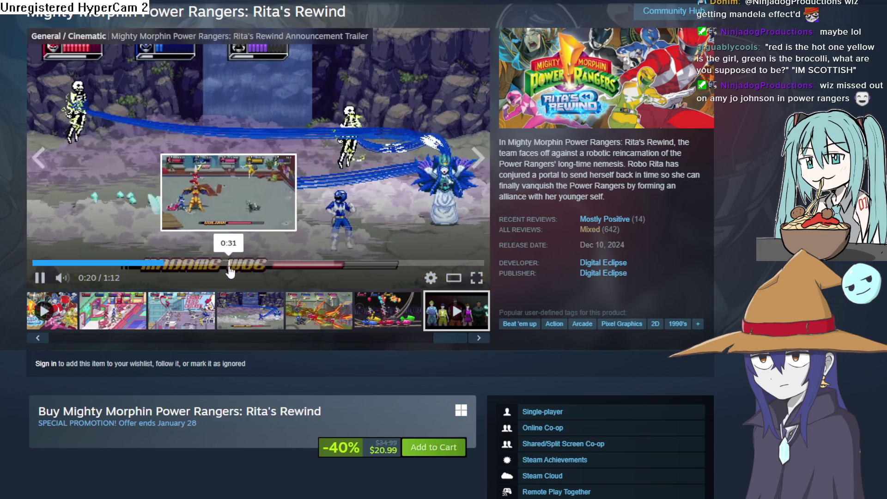
click(228, 264)
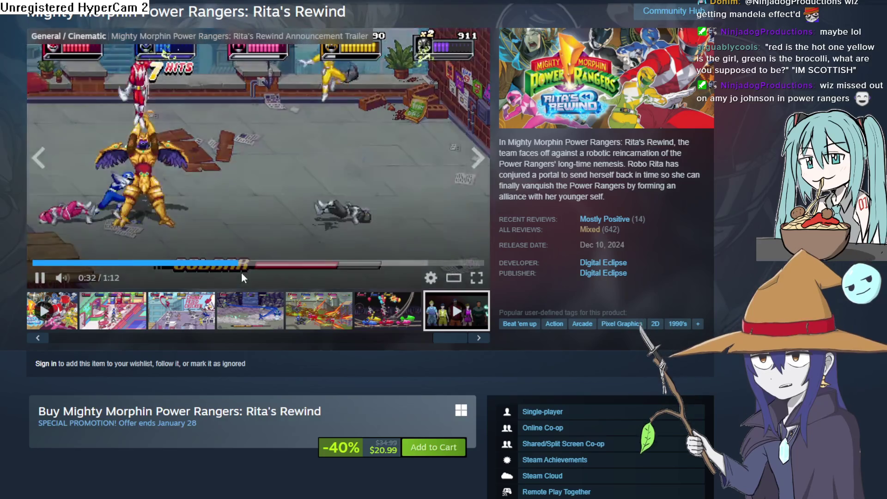
scroll(245, 274, up, 2)
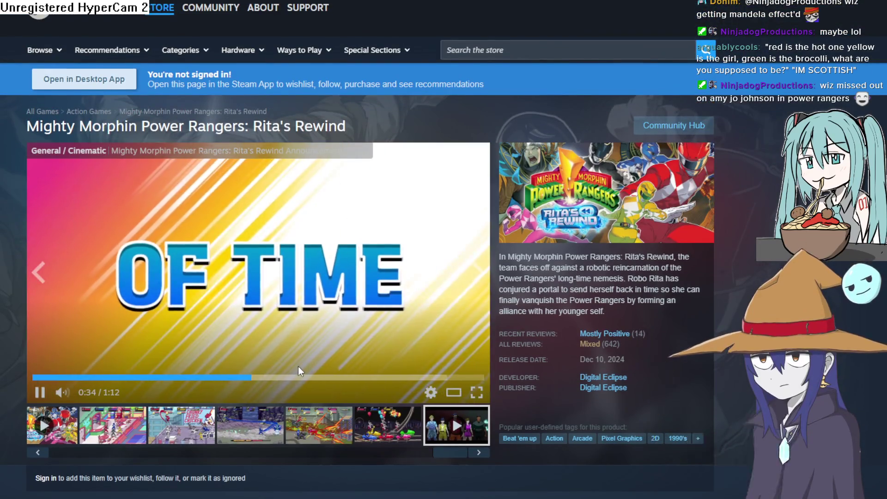
click(312, 374)
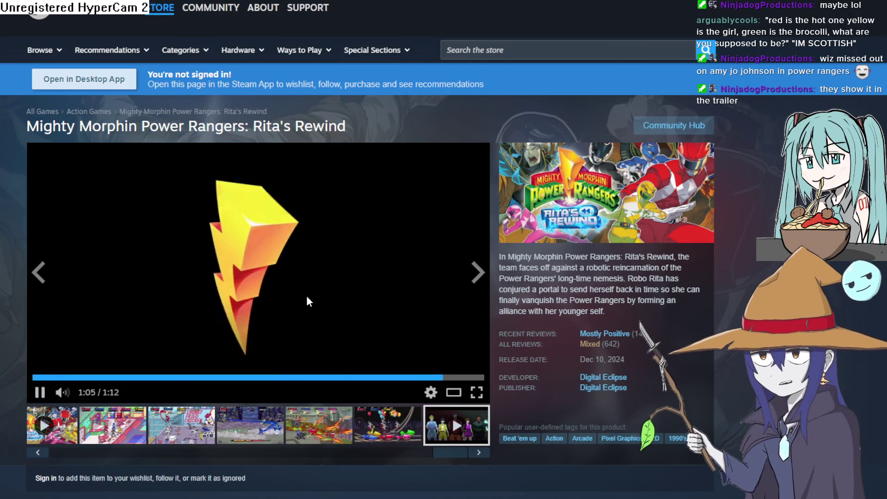
click(342, 265)
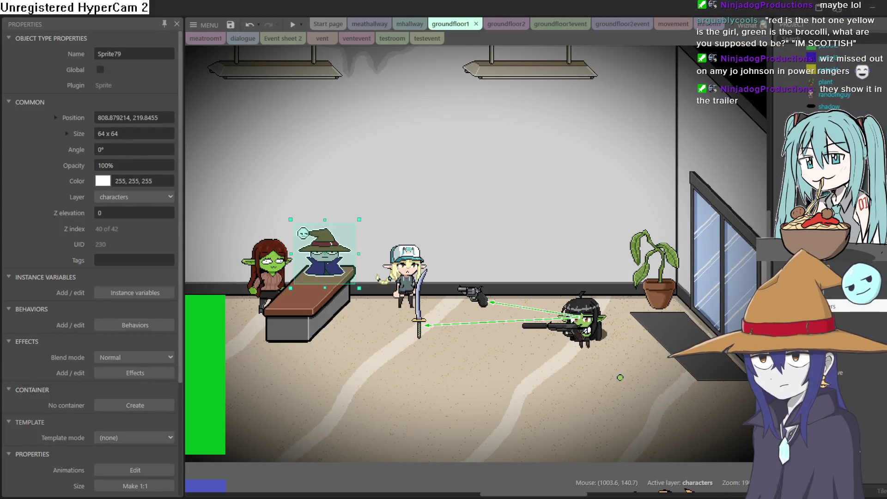
scroll(509, 181, down, 2)
scroll(510, 181, up, 1)
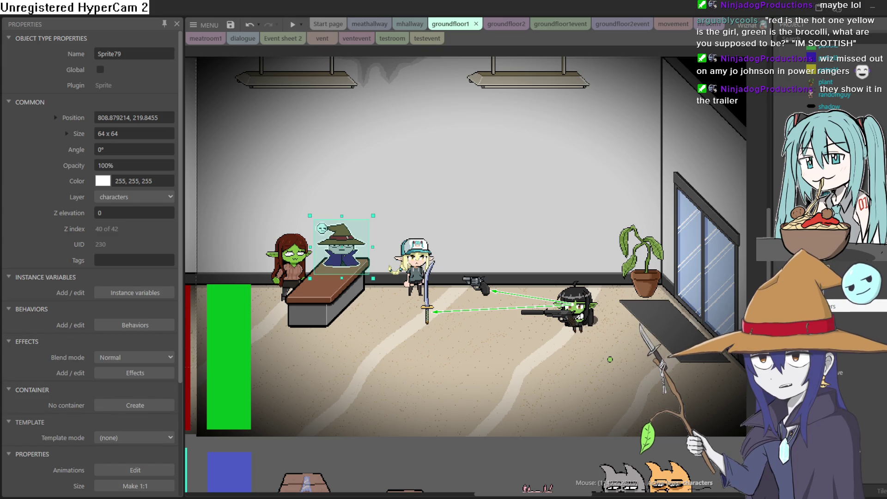
mouse_move(632, 299)
mouse_down()
mouse_move(652, 314)
mouse_move(628, 296)
mouse_up()
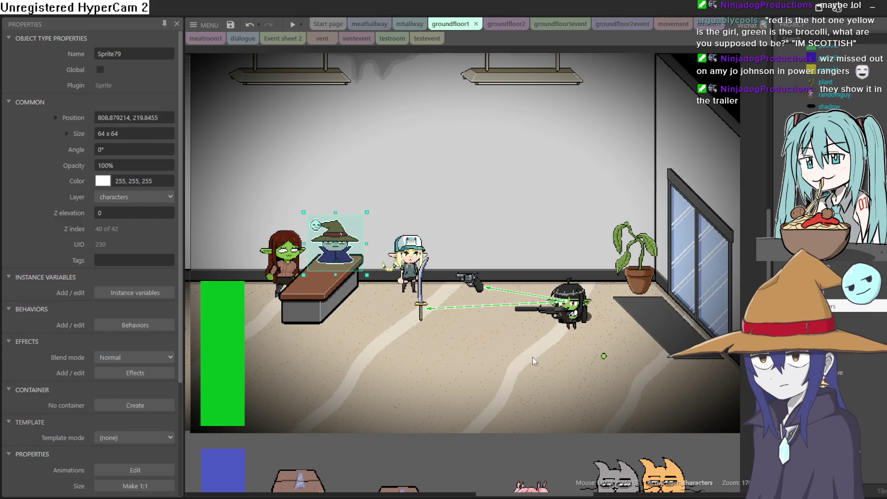
scroll(572, 316, up, 3)
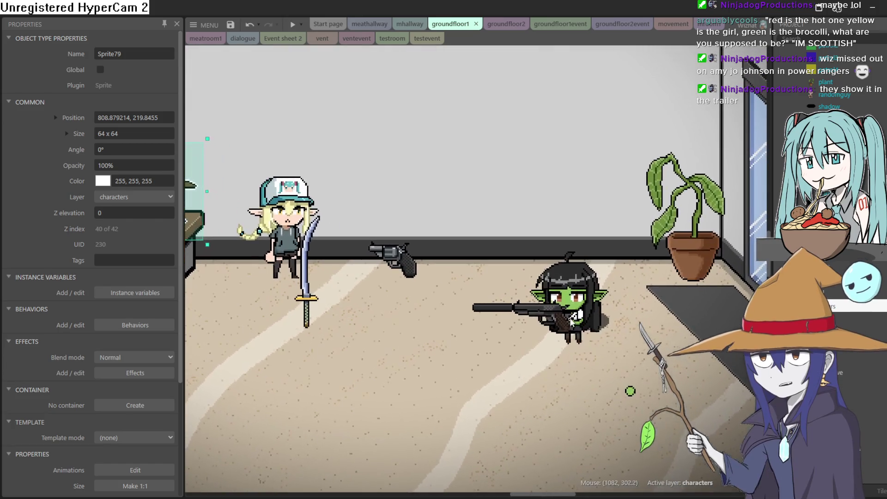
Place the silenced pistol and the revolver beside the goblin girl
click(564, 318)
drag(562, 318, 503, 343)
mouse_move(413, 263)
mouse_down()
mouse_move(492, 291)
mouse_move(476, 286)
mouse_up()
drag(495, 326, 569, 322)
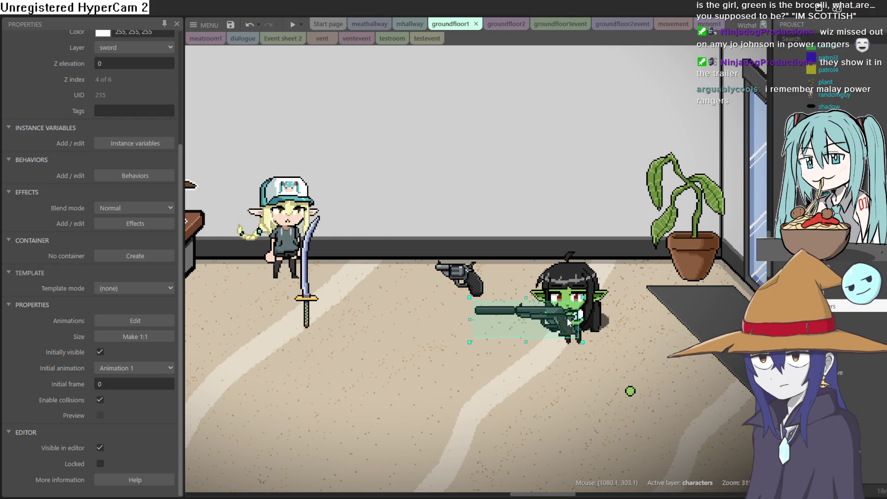
drag(569, 322, 516, 333)
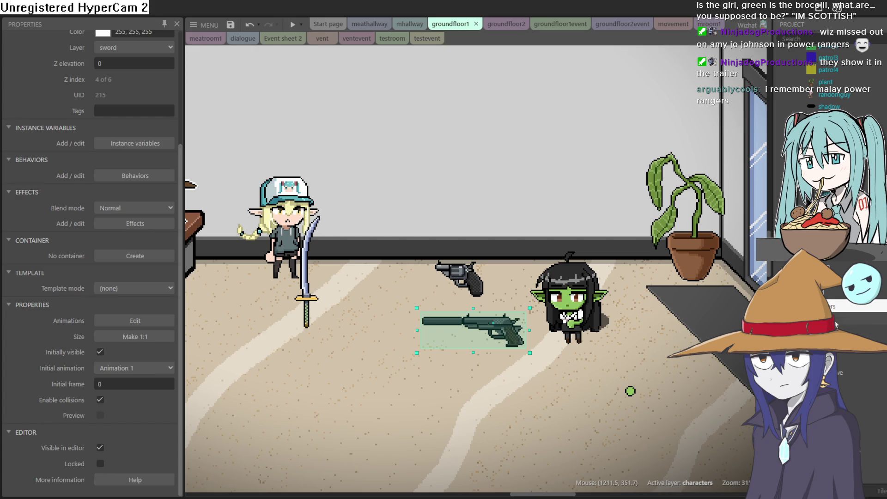
drag(521, 339, 575, 329)
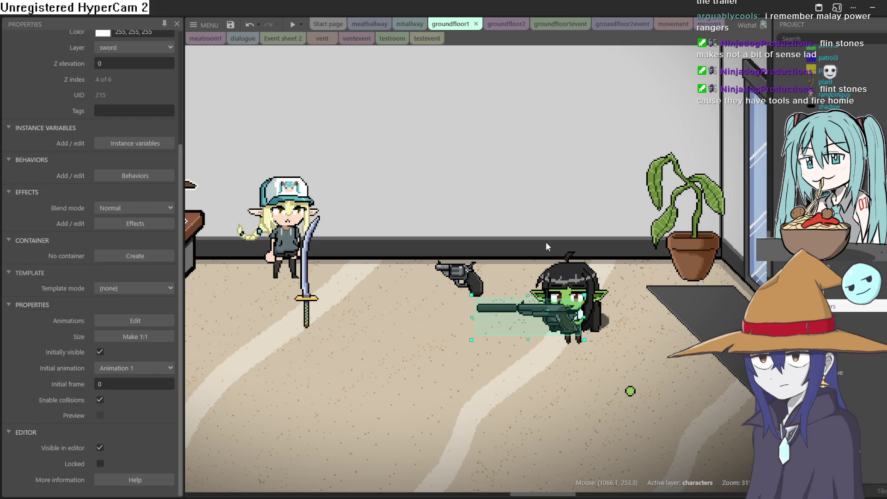
Fine-tune the silenced pistol's position slightly left, then right and down
drag(564, 325, 560, 335)
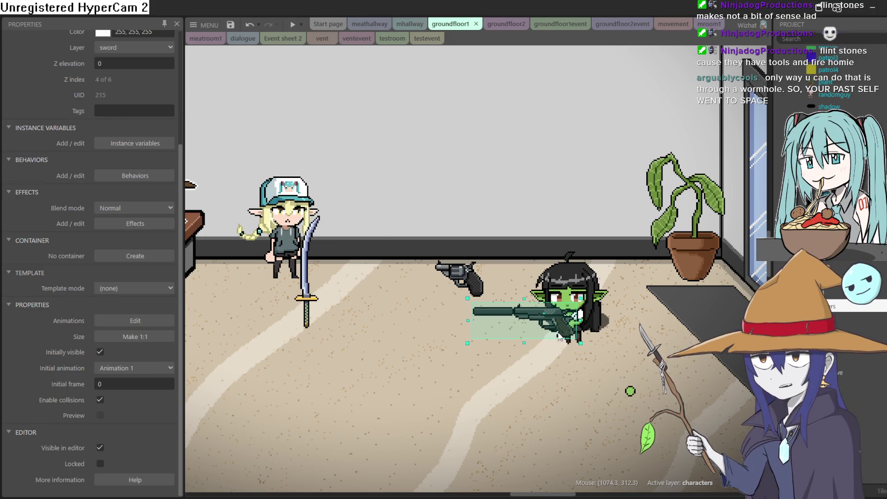
scroll(612, 329, up, 3)
scroll(601, 335, up, 1)
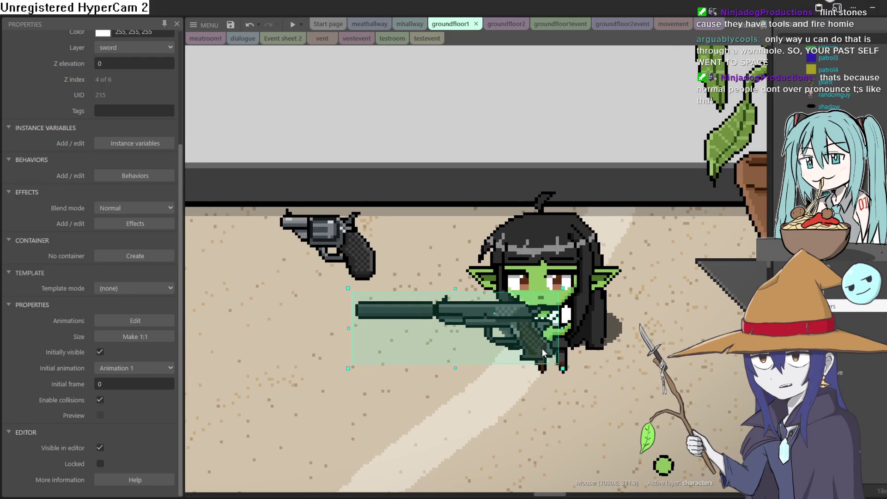
drag(541, 348, 544, 348)
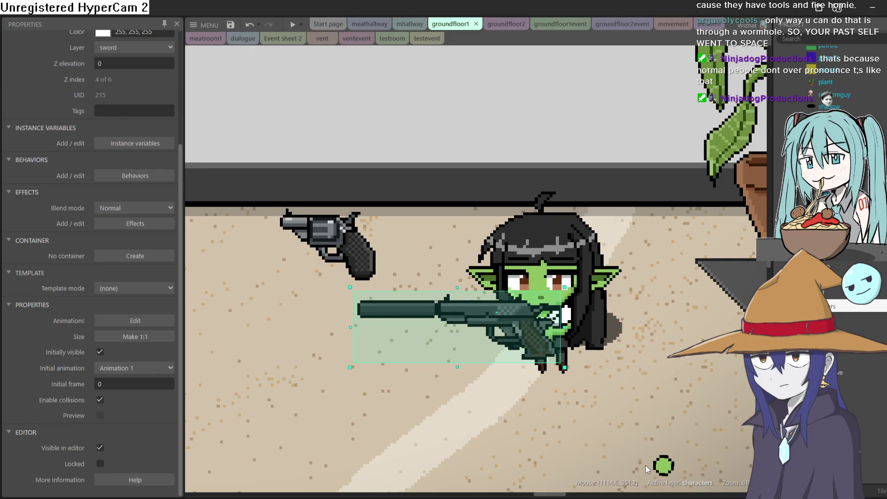
Move the hand sprite down and right, then shift the pistol onto the goblin's hands
click(645, 469)
click(545, 338)
drag(546, 339, 633, 416)
scroll(666, 332, down, 2)
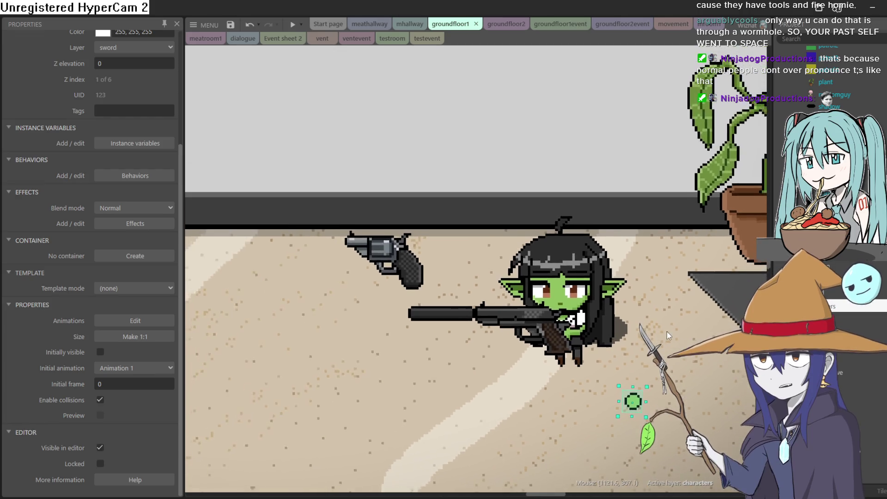
scroll(666, 332, down, 2)
click(567, 339)
mouse_move(569, 342)
mouse_down()
mouse_move(600, 346)
mouse_move(587, 339)
mouse_up()
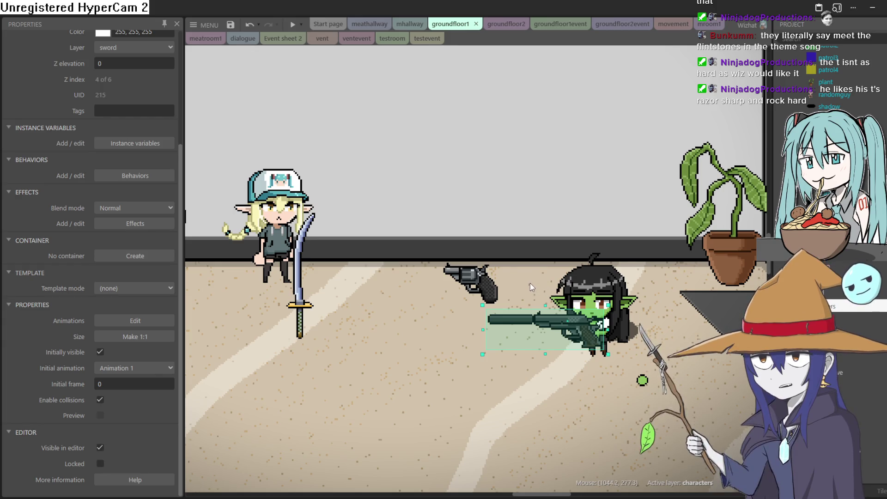
Nudge the silenced pistol left and down, then right and up, into the goblin's hands
drag(592, 338, 585, 340)
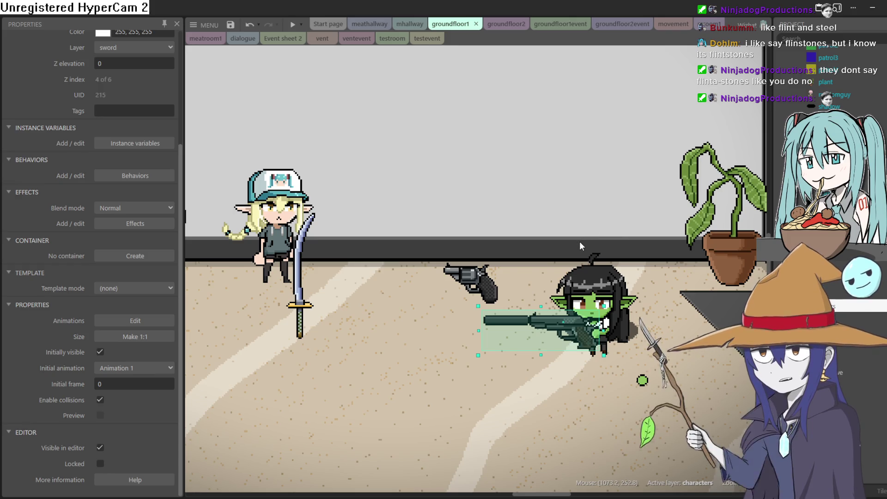
drag(580, 333, 588, 334)
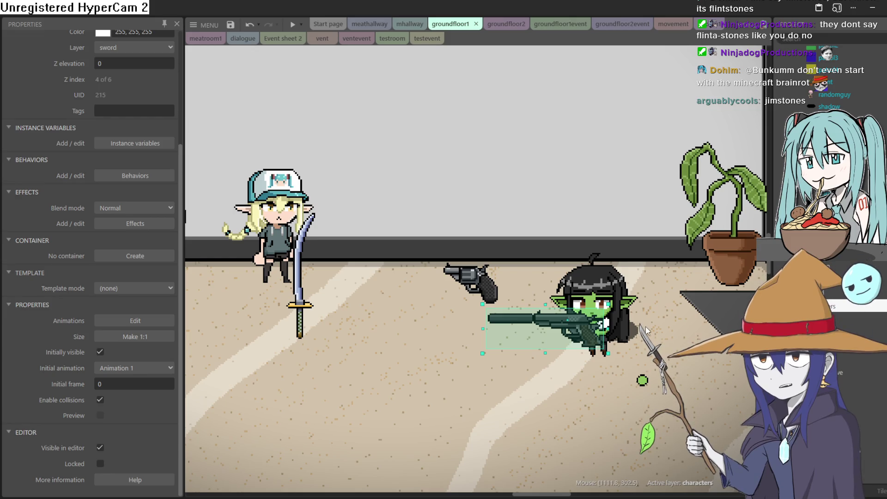
Zoom in and drag the silenced pistol left so it lies level across the goblin's hands
scroll(645, 326, up, 2)
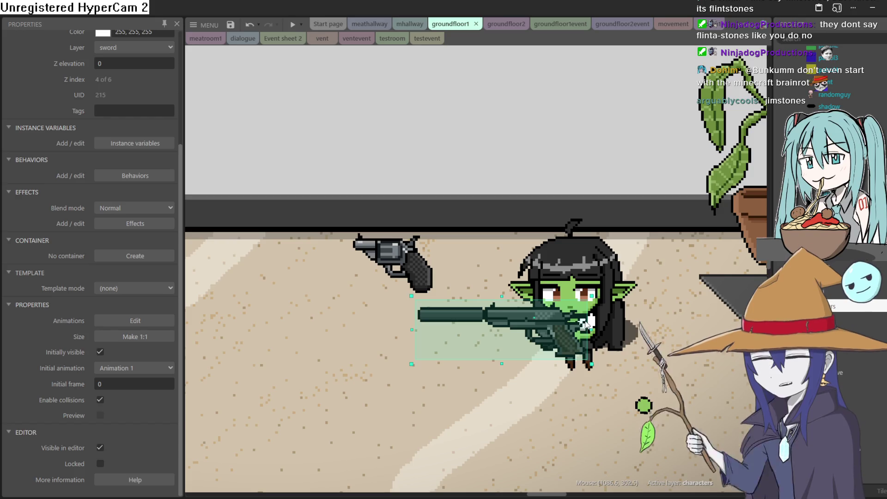
scroll(566, 328, up, 2)
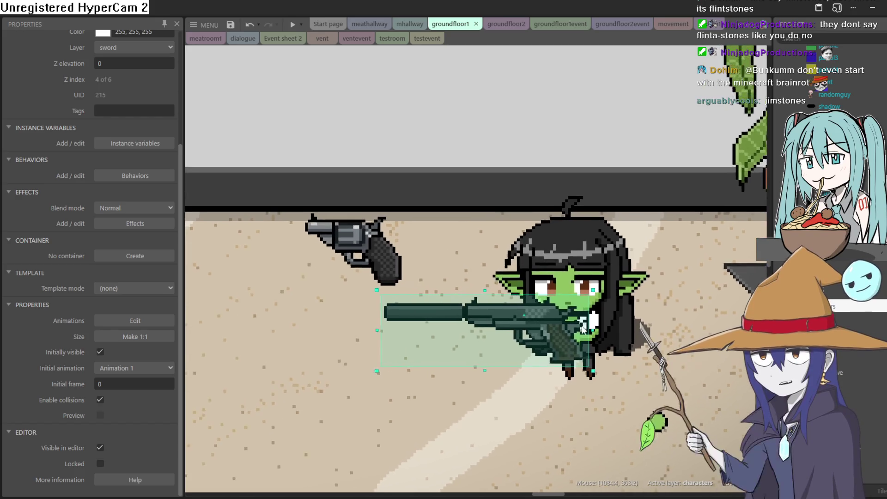
drag(572, 337, 553, 351)
ctrl+scroll(659, 251, down, 1)
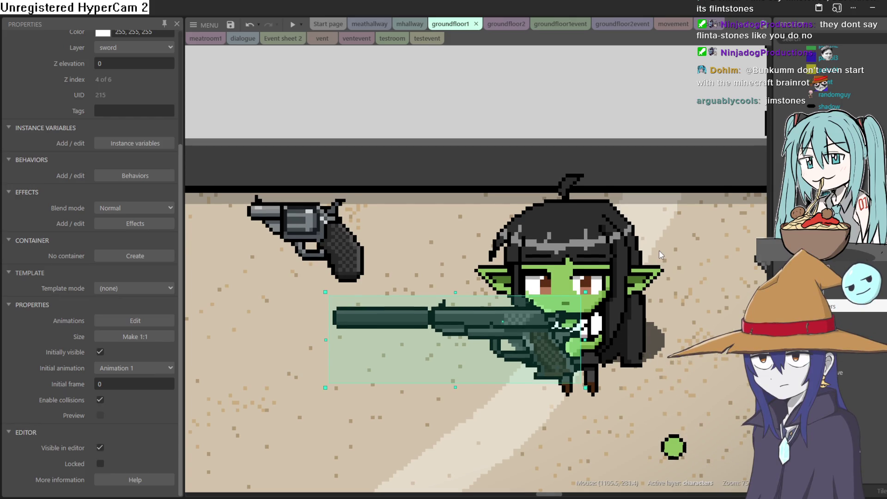
ctrl+scroll(661, 254, down, 2)
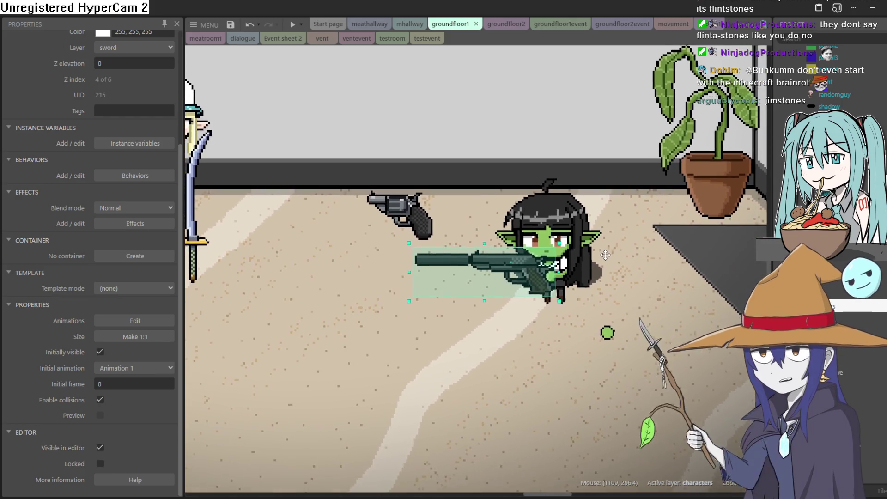
scroll(599, 266, down, 2)
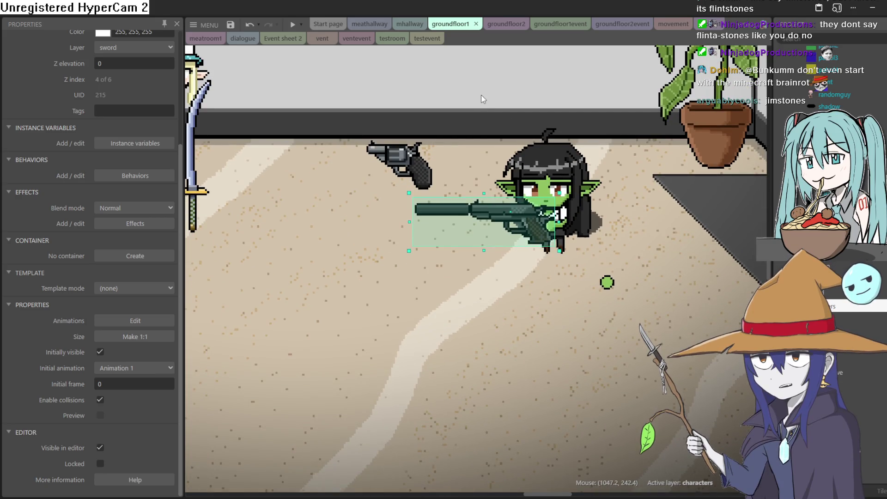
scroll(480, 95, up, 1)
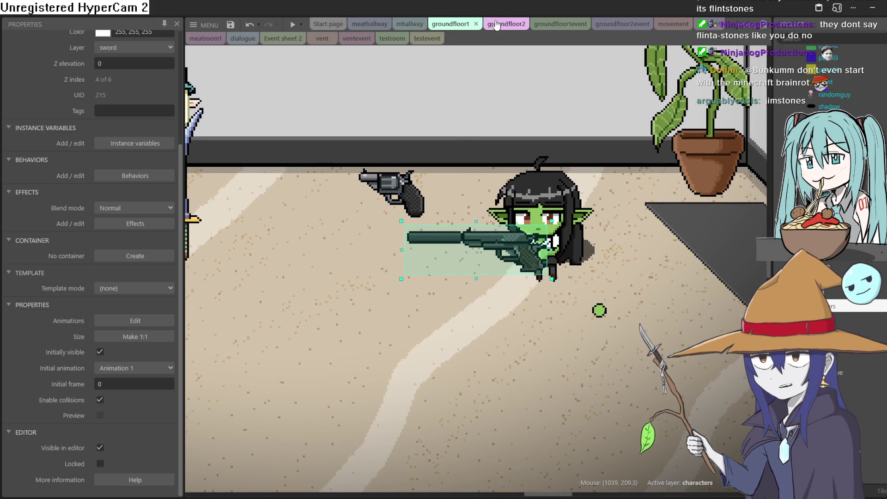
click(417, 27)
Check the groundfloor2 layout and groundfloor1event sheet, then return to groundfloor1
click(439, 23)
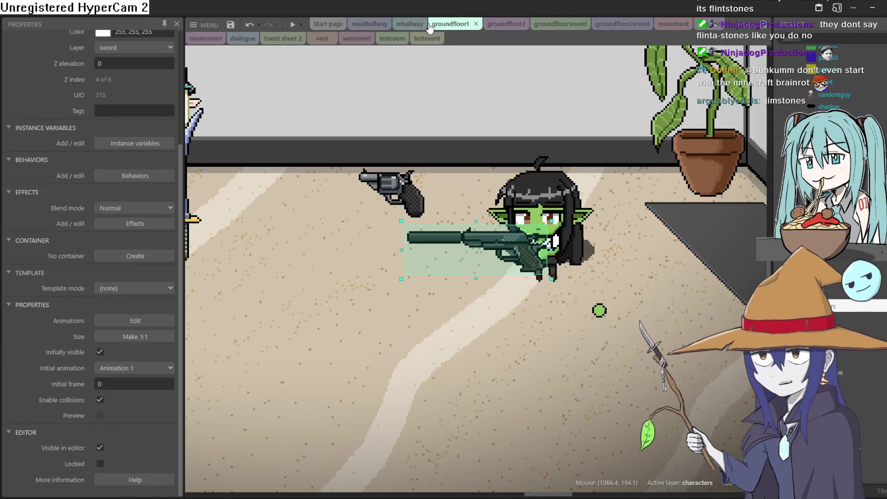
click(496, 24)
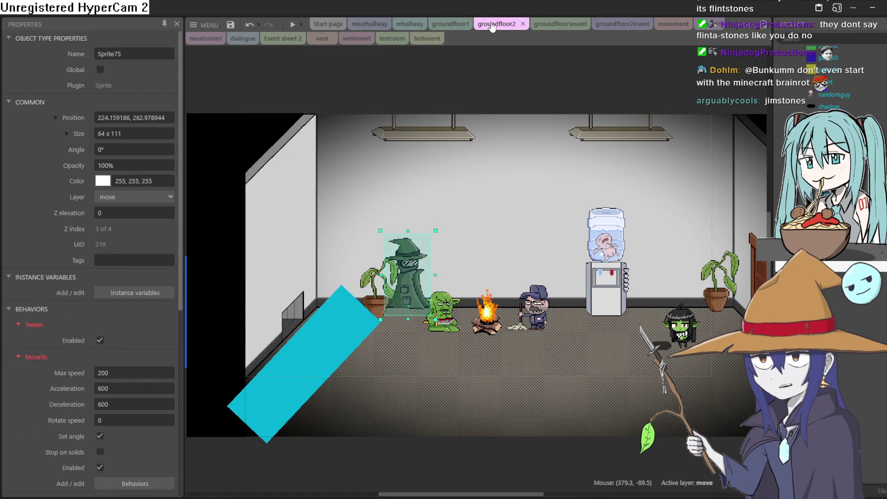
click(457, 24)
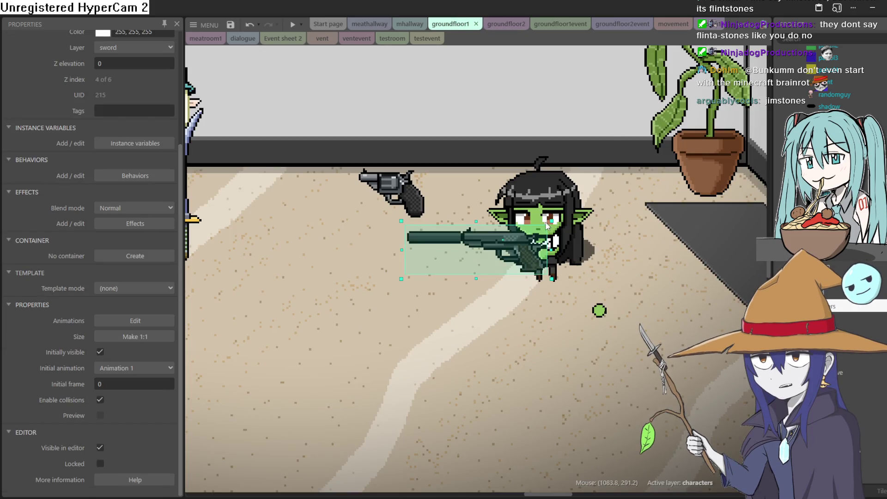
click(554, 27)
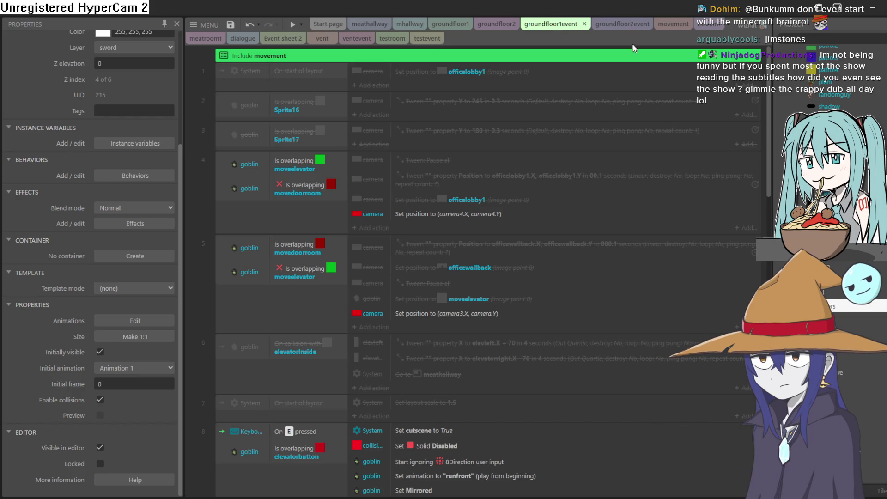
click(448, 26)
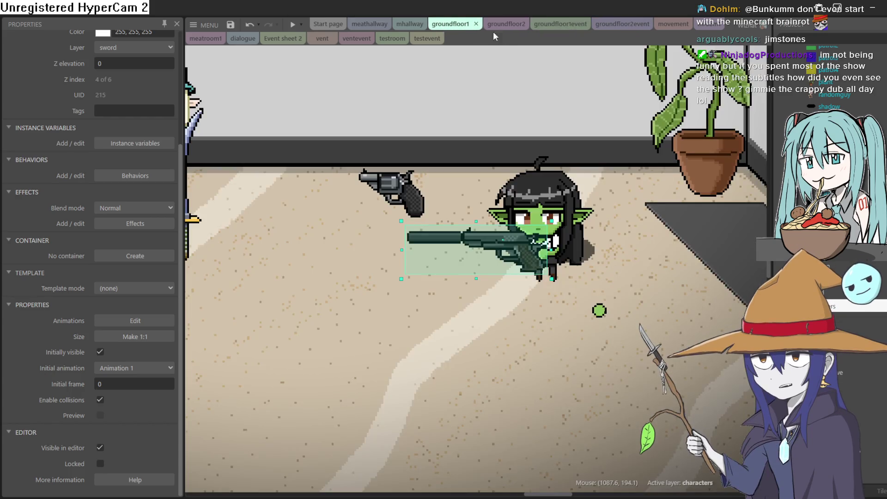
Move the silenced pistol onto the floor left of the goblin and select it
mouse_move(518, 262)
mouse_down()
mouse_move(436, 258)
mouse_move(420, 274)
mouse_up()
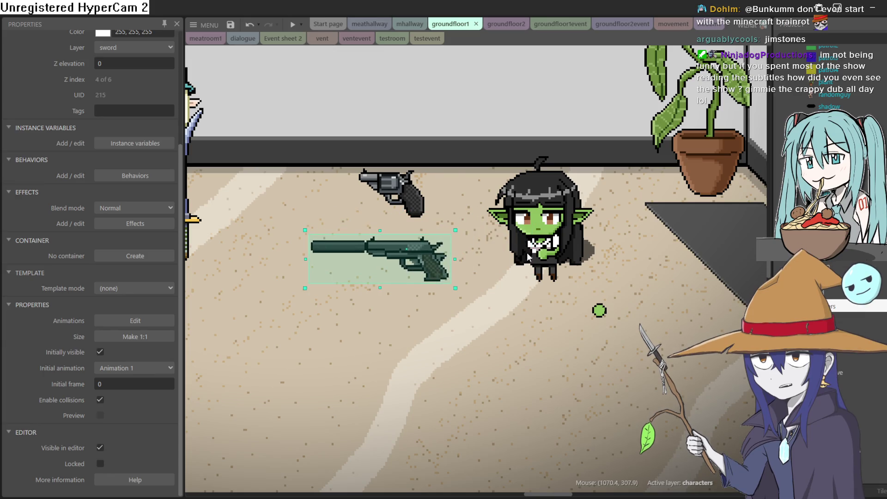
double_click(555, 247)
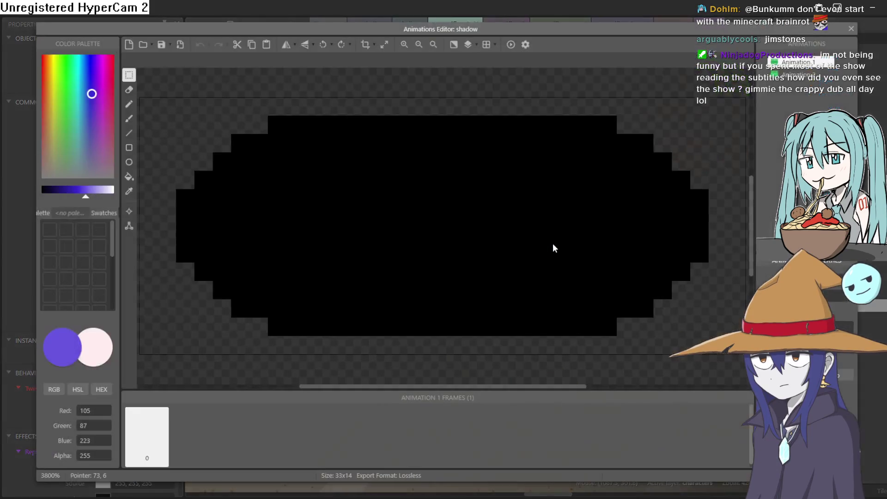
click(851, 29)
double_click(544, 198)
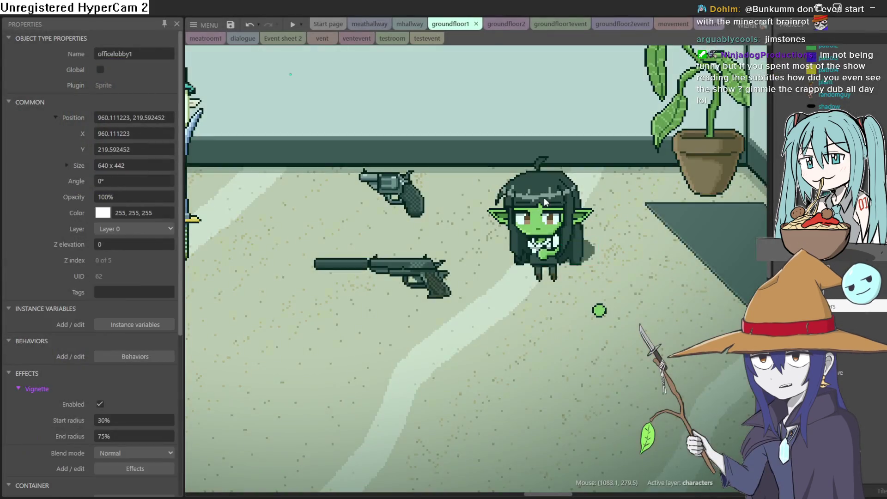
click(852, 29)
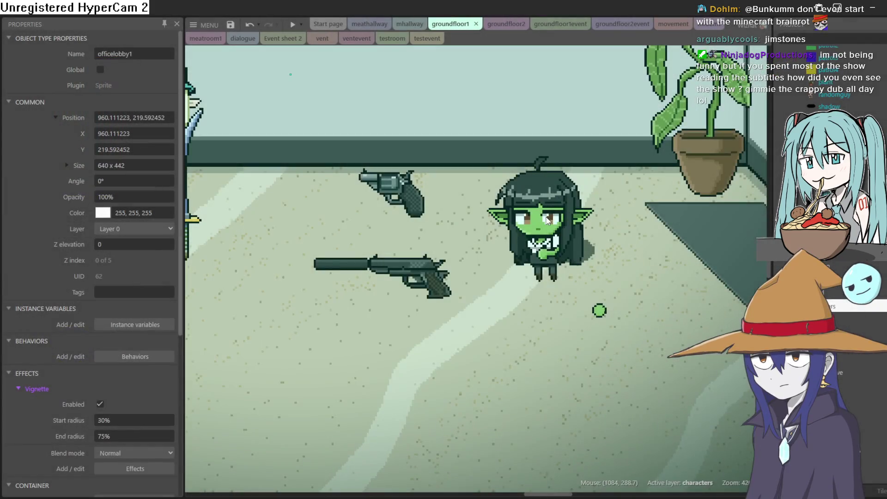
scroll(583, 241, down, 6)
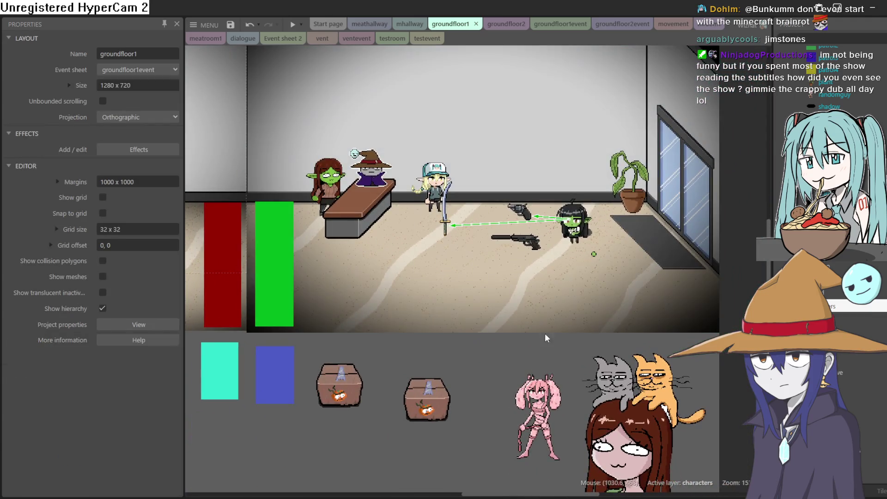
click(572, 220)
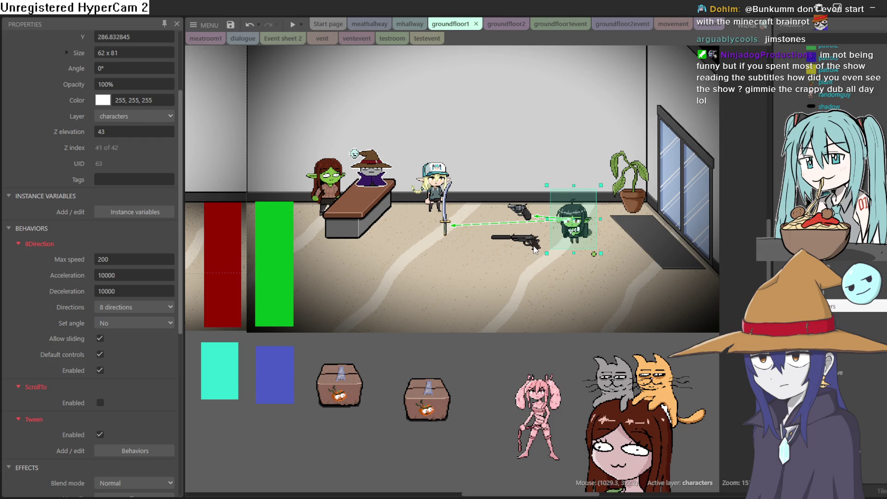
click(534, 249)
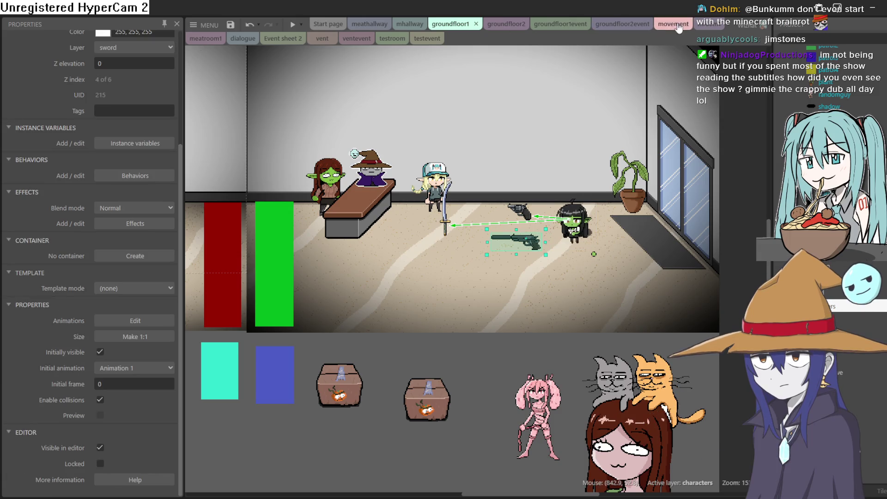
Scroll the groundfloor1event sheet to its final elevator events moving objects to layer 4
click(554, 24)
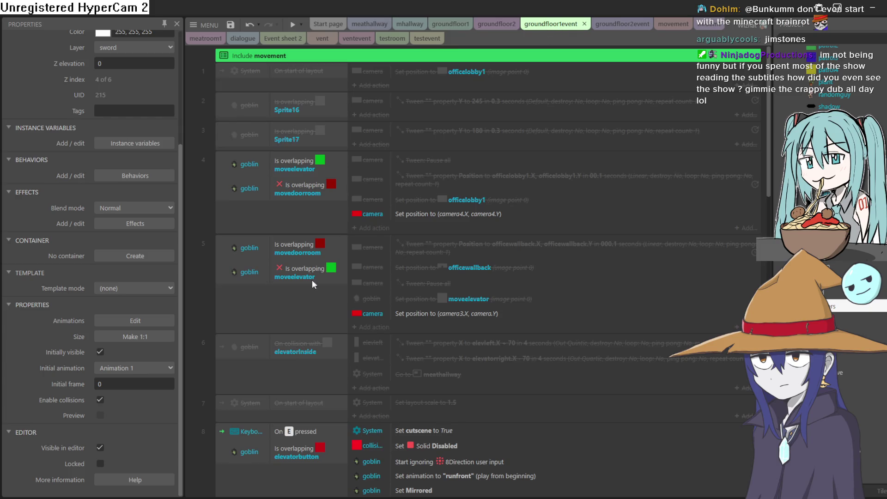
scroll(311, 279, down, 10)
scroll(391, 314, down, 10)
scroll(400, 312, up, 7)
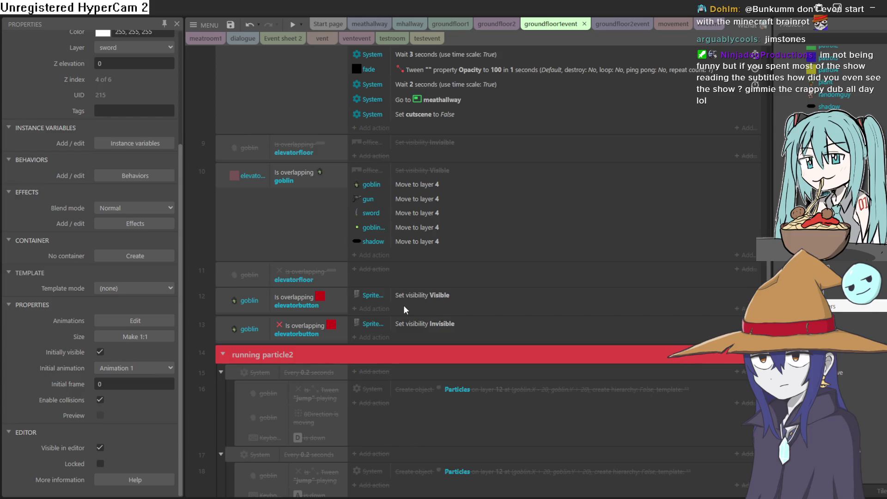
scroll(314, 208, down, 2)
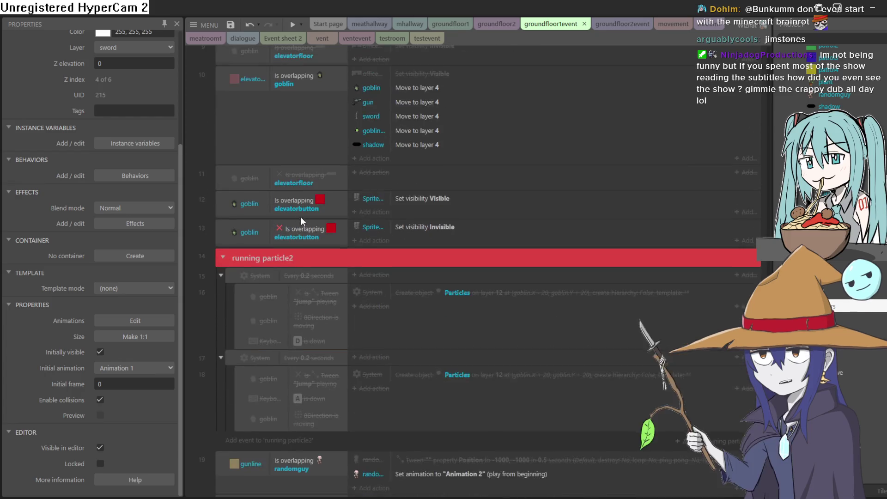
scroll(300, 217, down, 3)
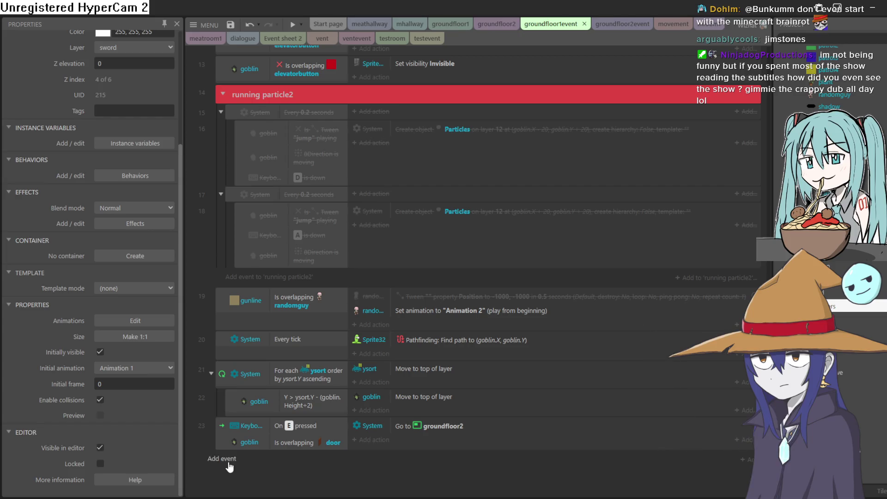
Add a System 'Every tick' event as event 24 at the bottom of groundfloor1event
click(228, 462)
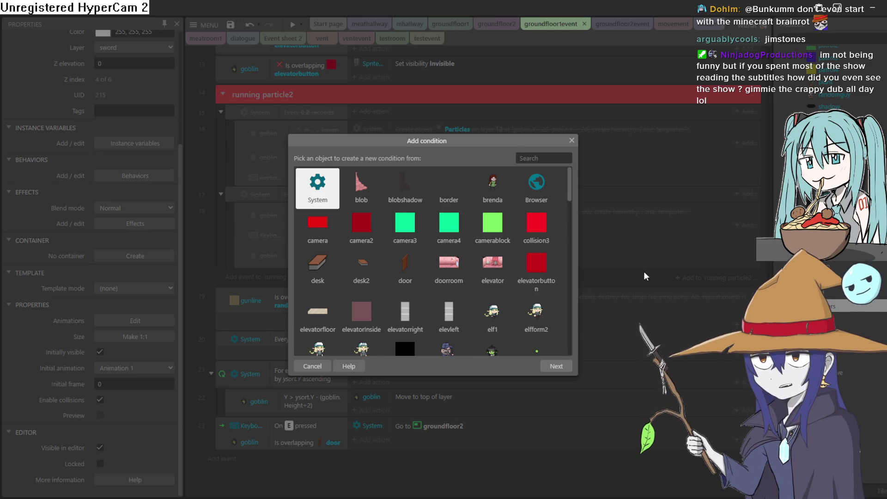
scroll(511, 271, down, 5)
scroll(384, 240, down, 2)
scroll(384, 240, down, 8)
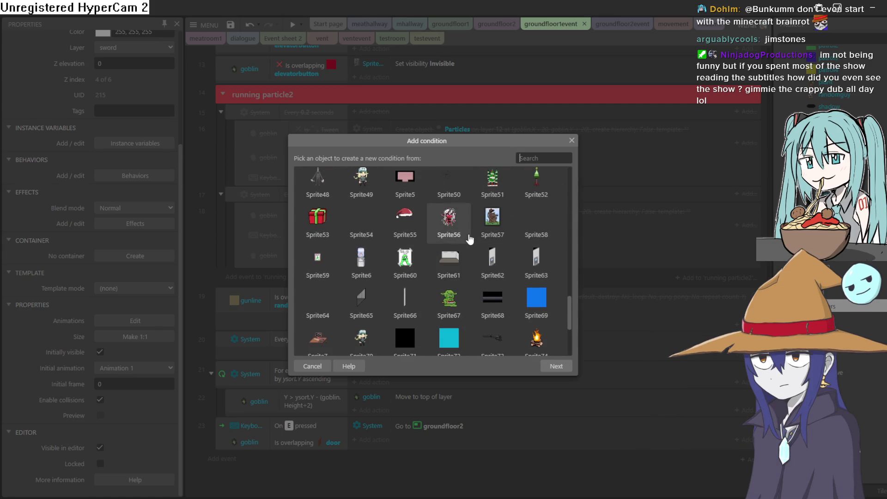
scroll(481, 245, down, 3)
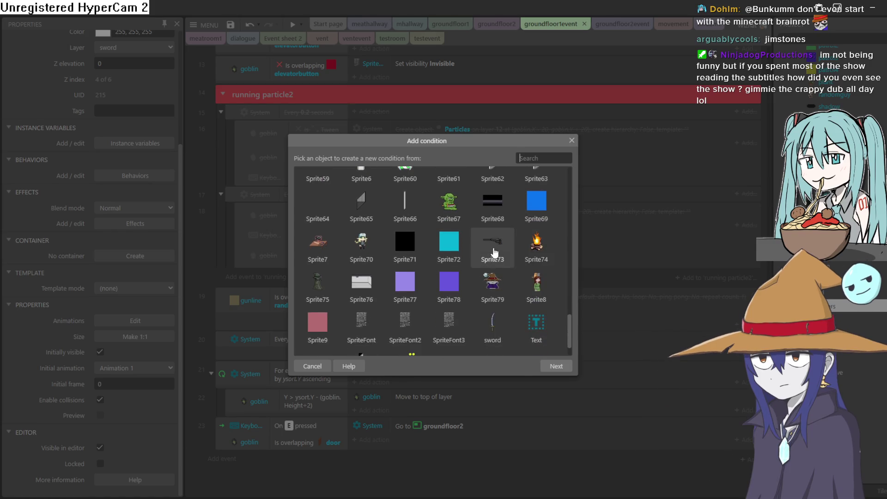
drag(570, 325, 559, 144)
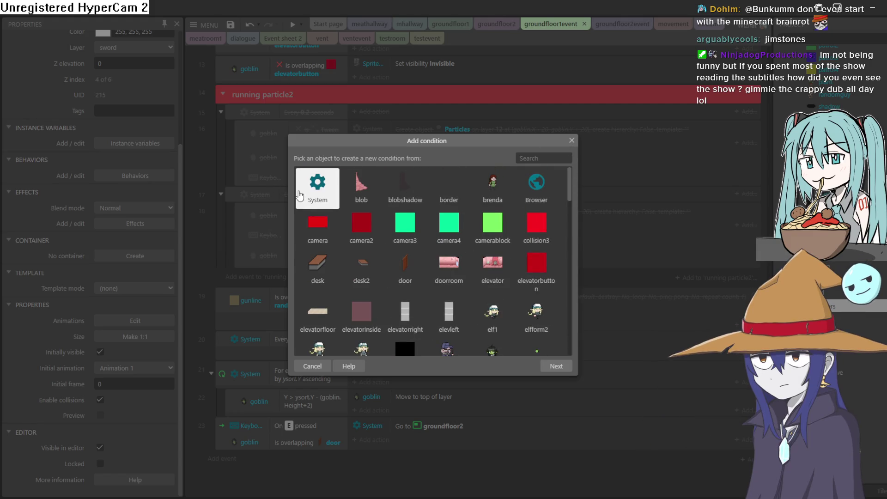
click(299, 195)
click(358, 285)
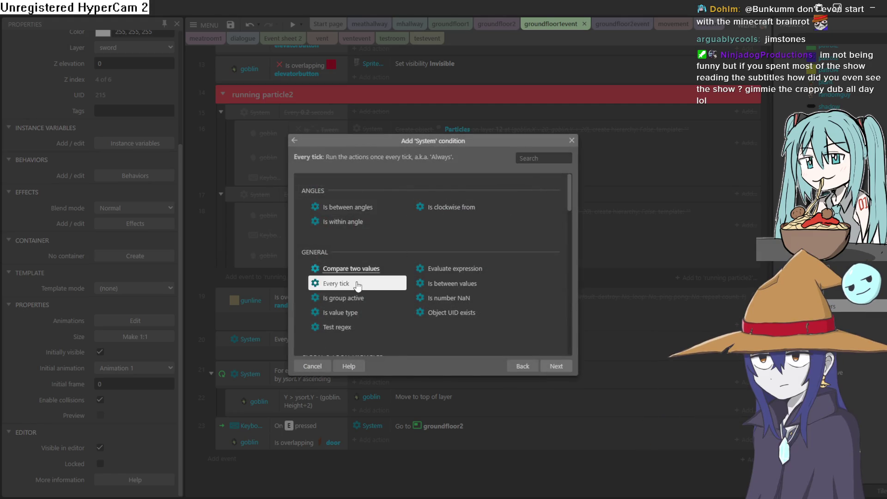
double_click(358, 285)
click(375, 458)
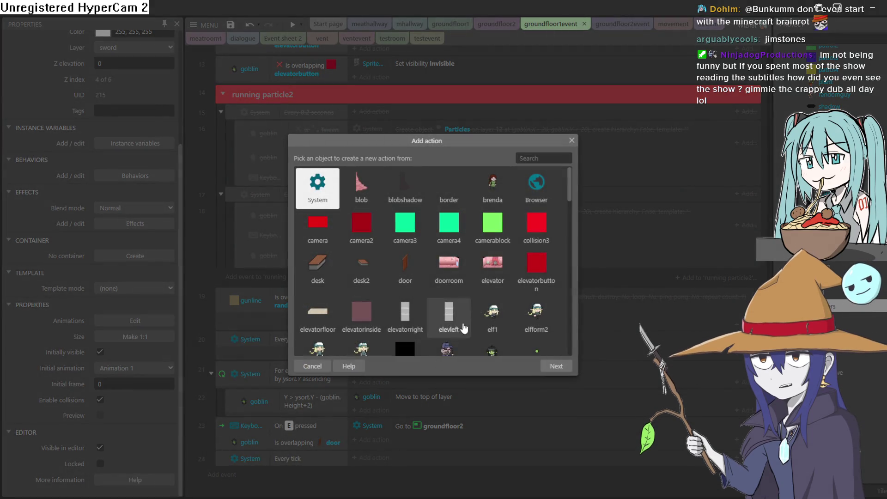
Start a Sprite73 'Set position' action in the every-tick event
scroll(459, 335, down, 3)
drag(574, 214, 569, 375)
double_click(492, 208)
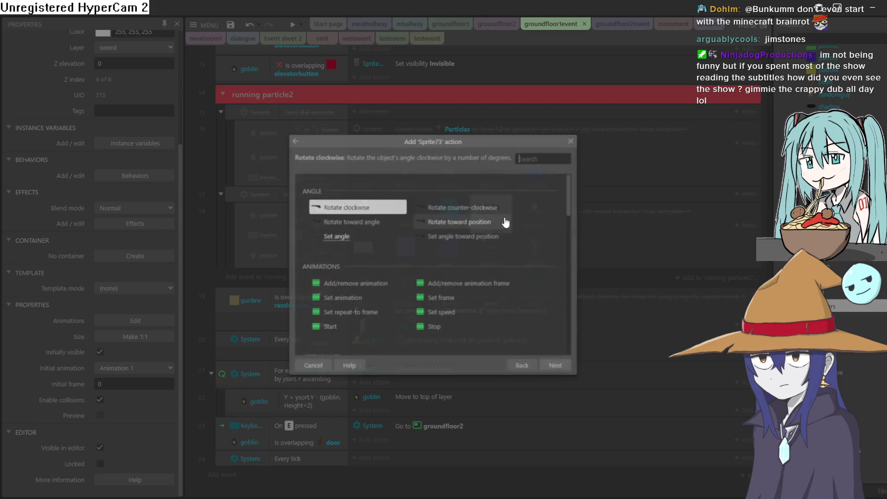
drag(570, 205, 567, 325)
double_click(456, 241)
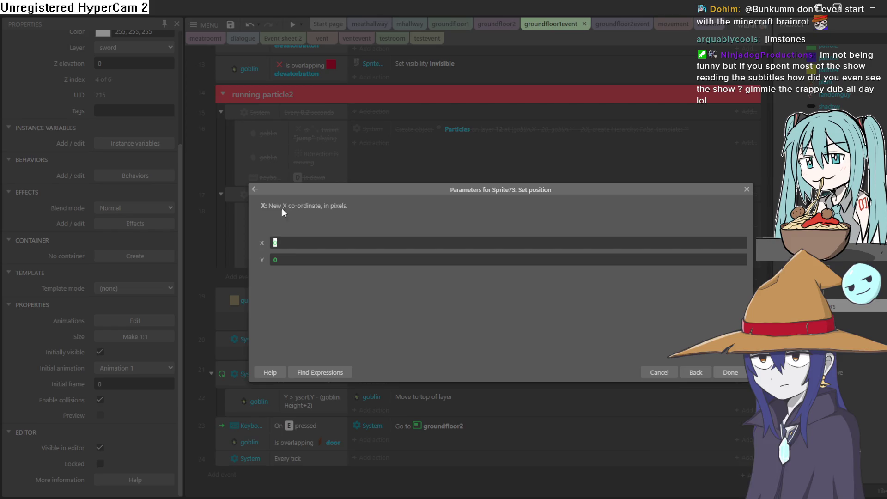
Set the position X to goblin.ImagePointX(1) via Find Expressions, leaving Y at 0
click(326, 374)
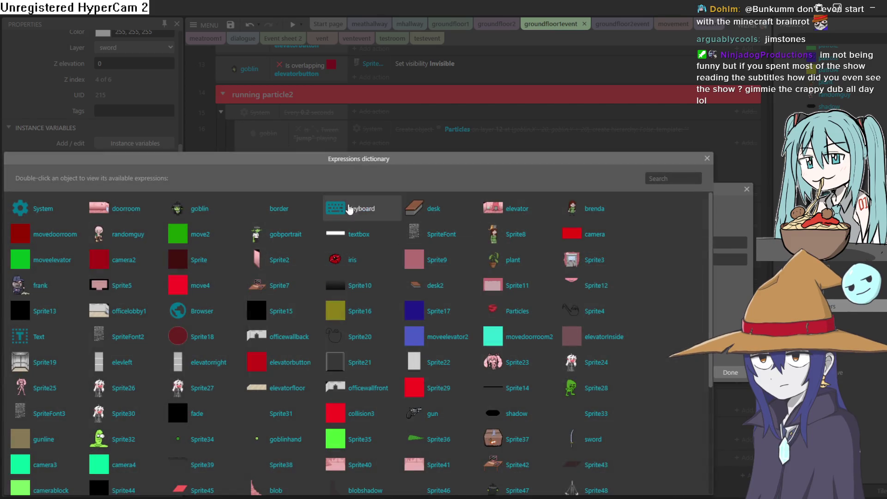
click(196, 209)
double_click(197, 209)
scroll(231, 223, down, 6)
scroll(229, 315, down, 10)
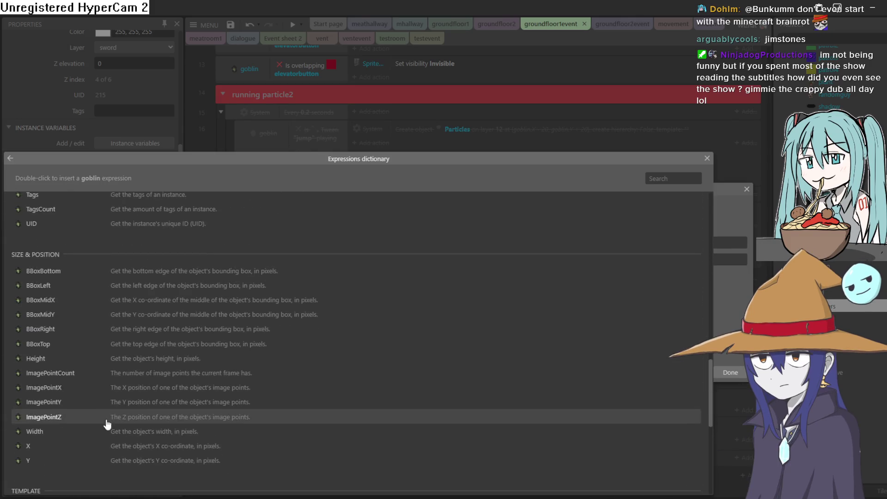
click(91, 389)
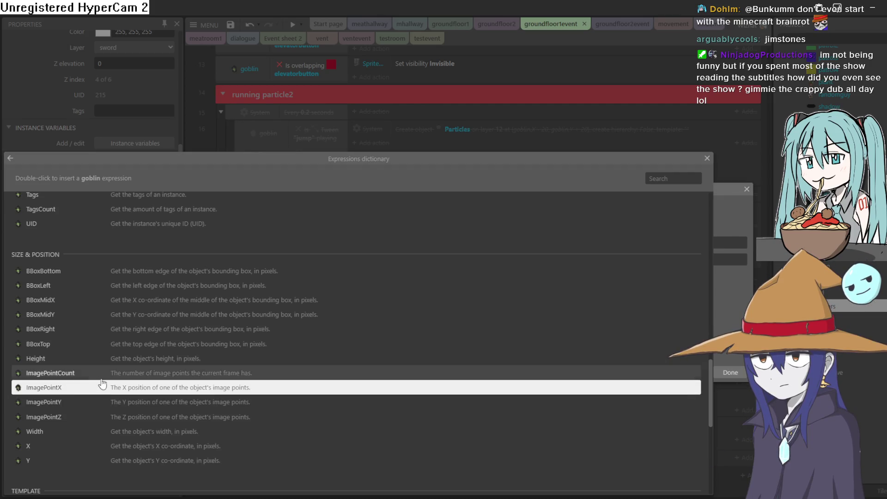
click(707, 158)
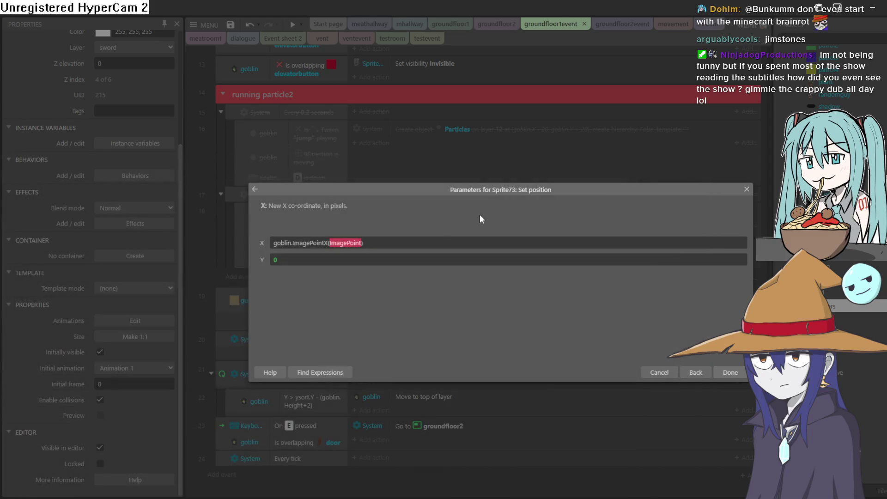
click(362, 245)
click(333, 246)
text(1)
click(730, 373)
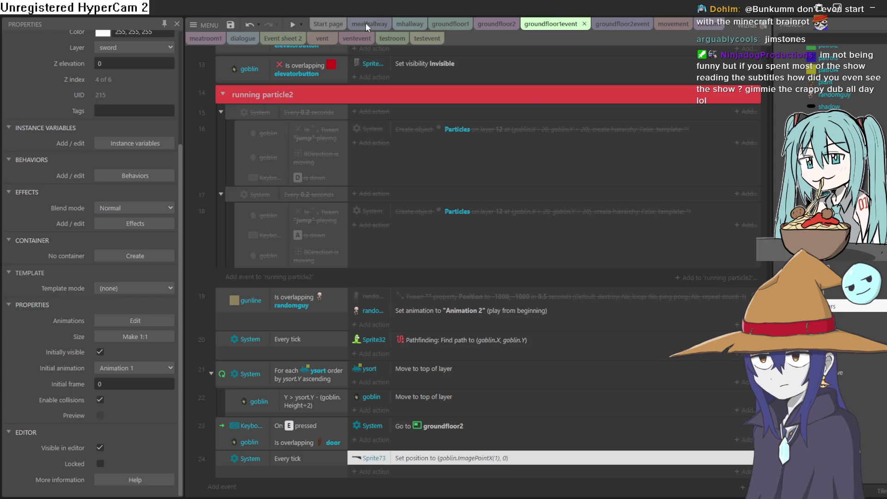
click(516, 26)
click(447, 25)
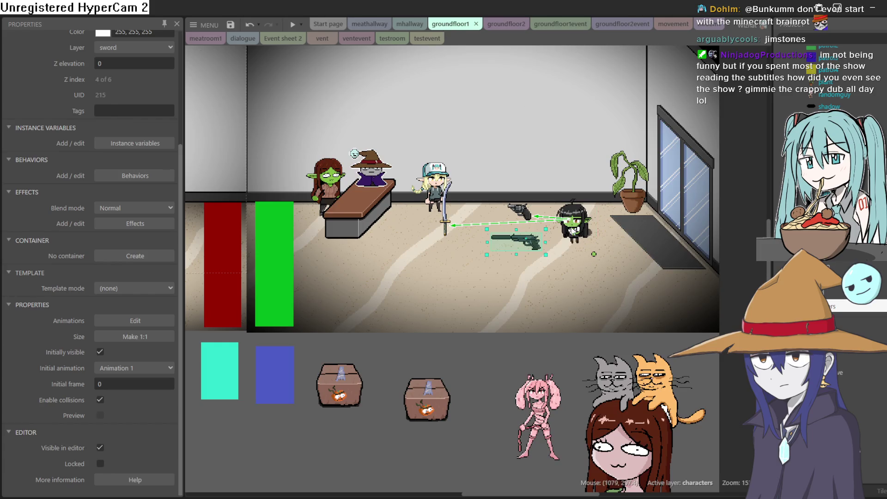
double_click(571, 227)
click(129, 226)
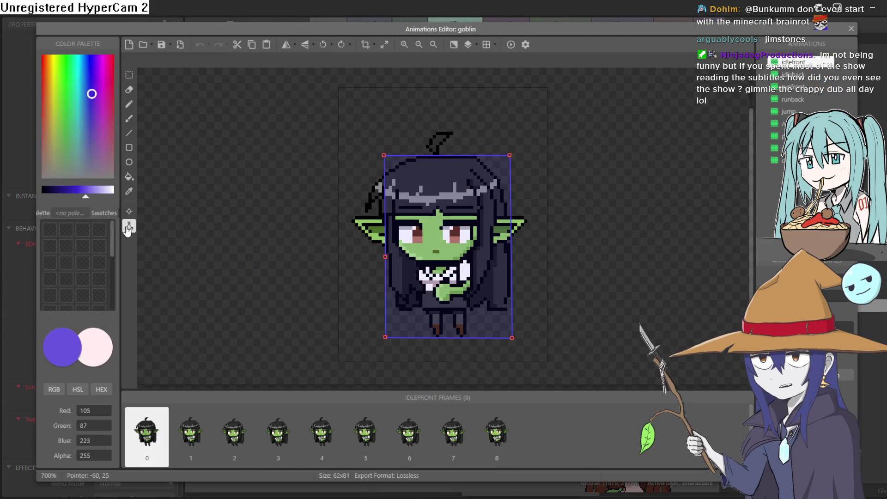
click(129, 211)
click(81, 103)
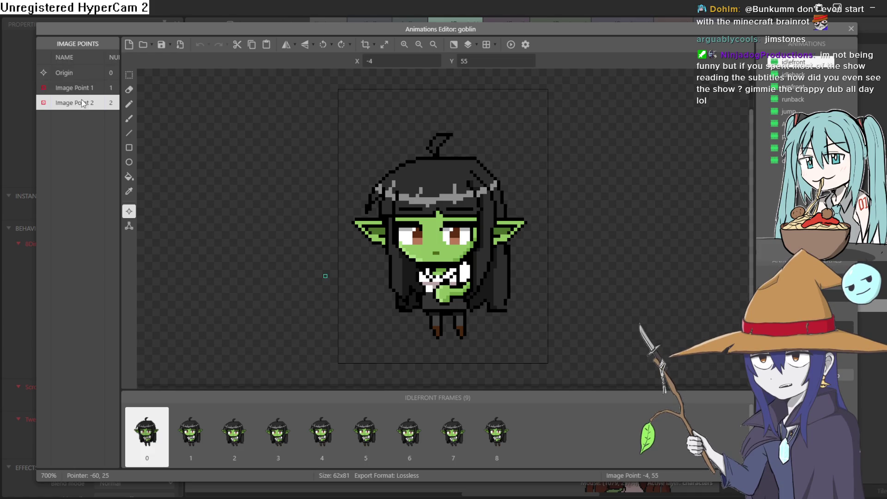
click(83, 87)
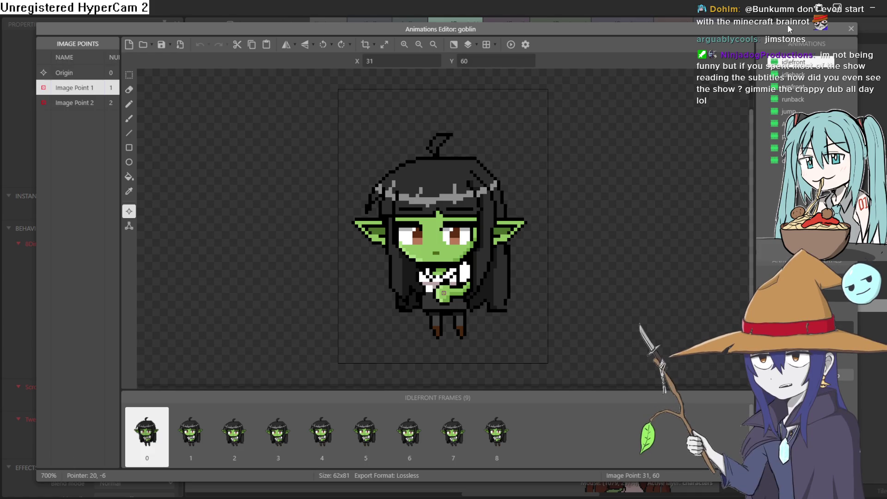
key(Escape)
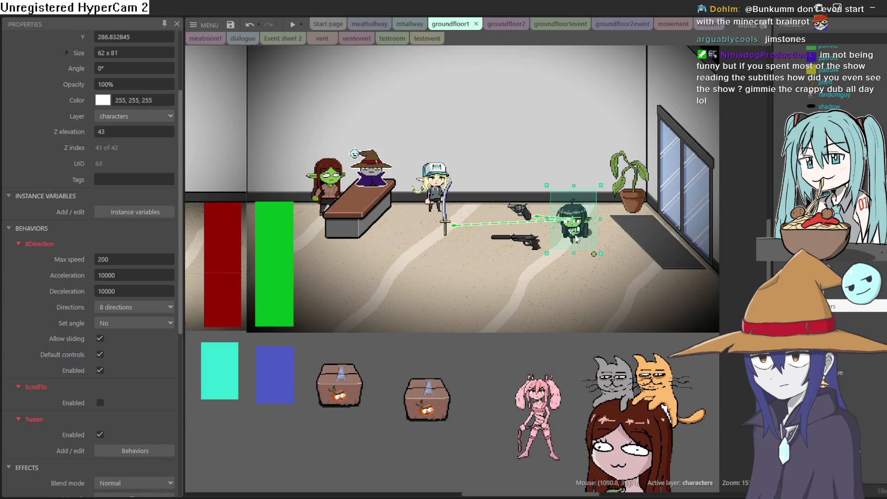
click(553, 25)
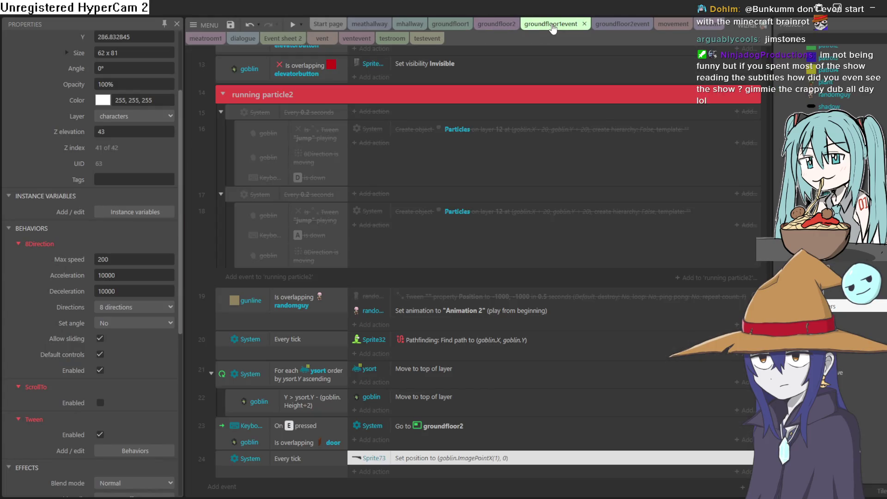
Change the Set position action's Y value to goblin.ImagePointY(1)
click(375, 471)
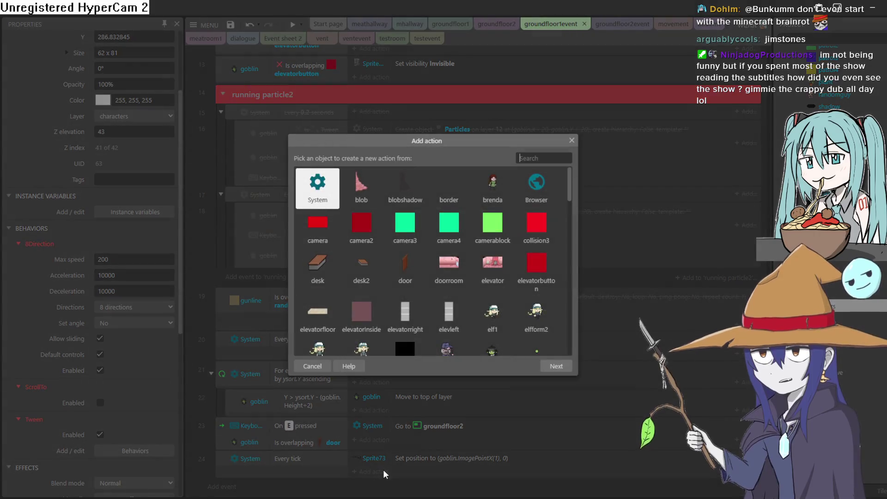
click(572, 140)
double_click(478, 457)
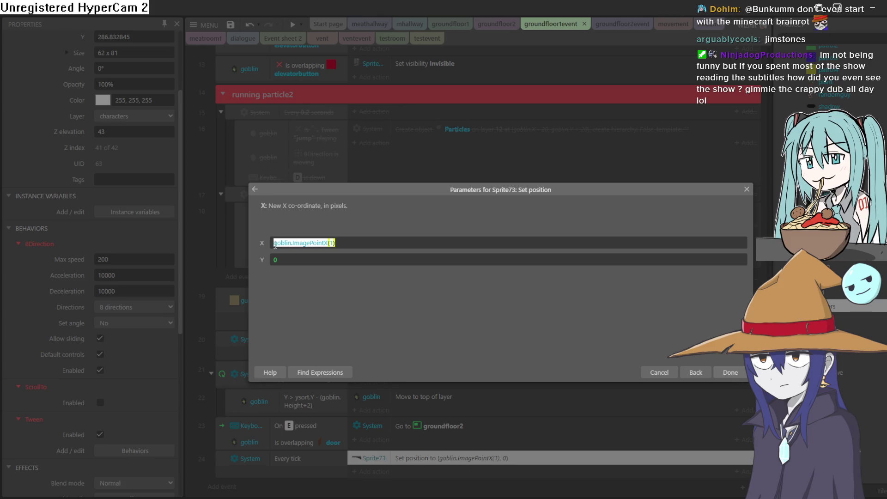
click(342, 262)
click(306, 263)
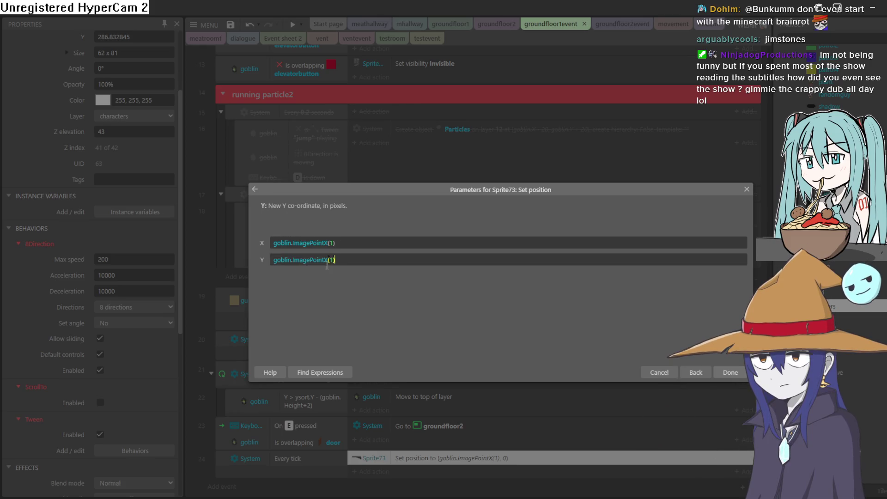
key(BackSpace)
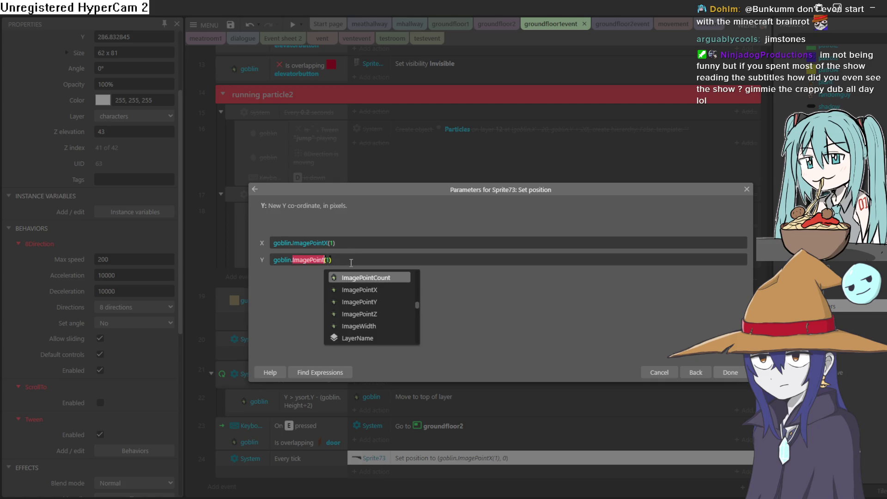
text(y)
key(Escape)
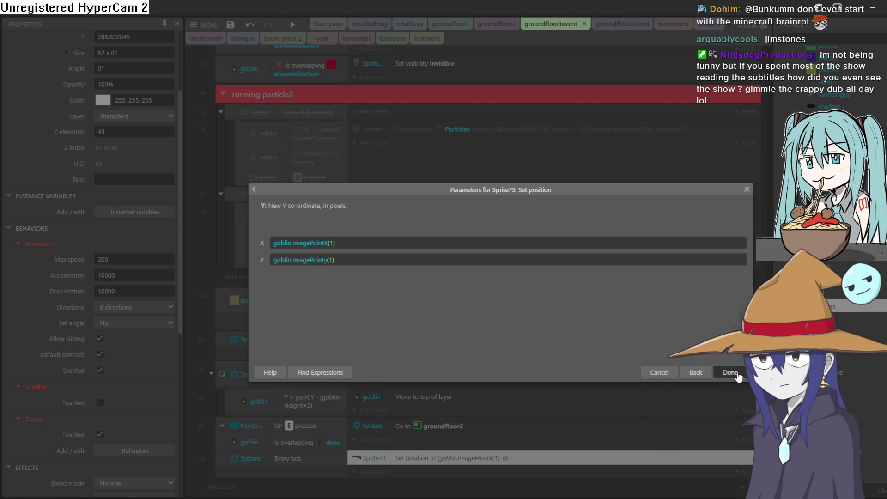
click(737, 374)
Preview the game, walking the goblin left and right to test the gun
click(292, 24)
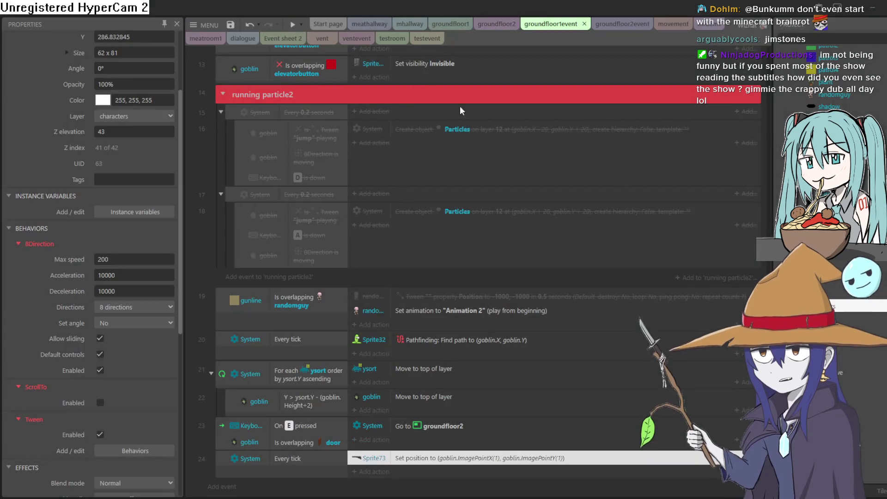
key(Left)
key(Right)
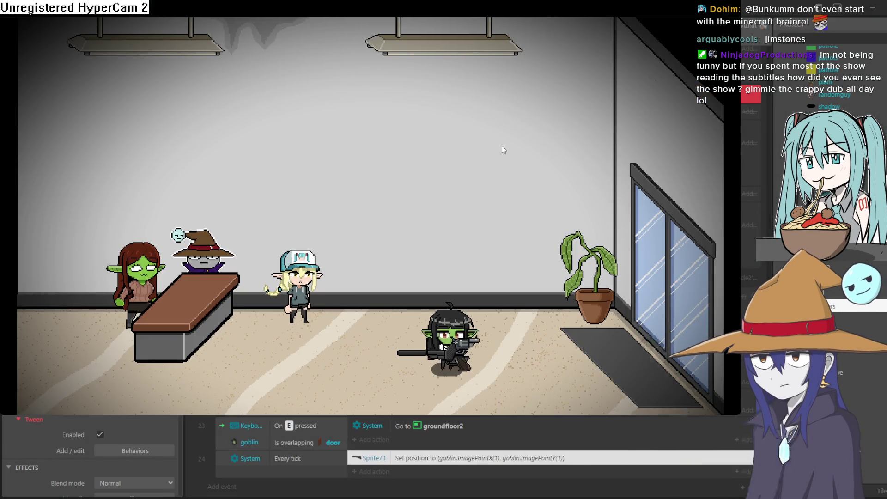
Close the preview and recheck Sprite73's Set position action, confirming it unchanged
click(879, 7)
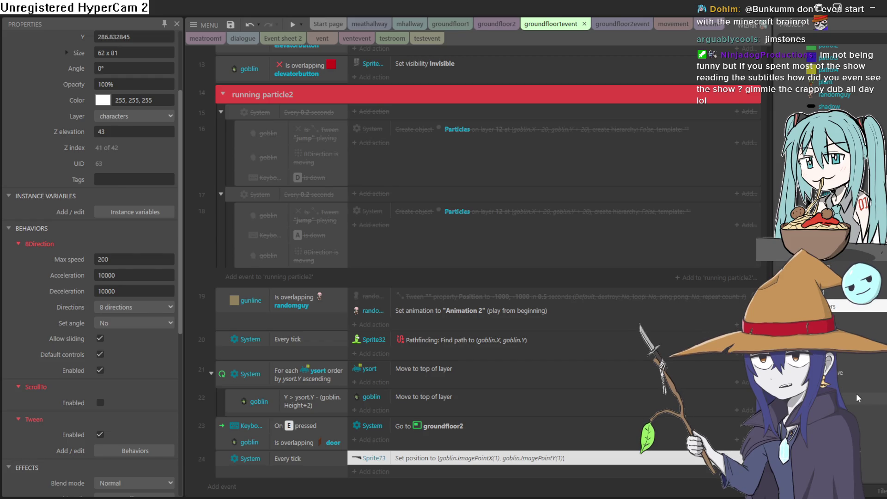
double_click(521, 459)
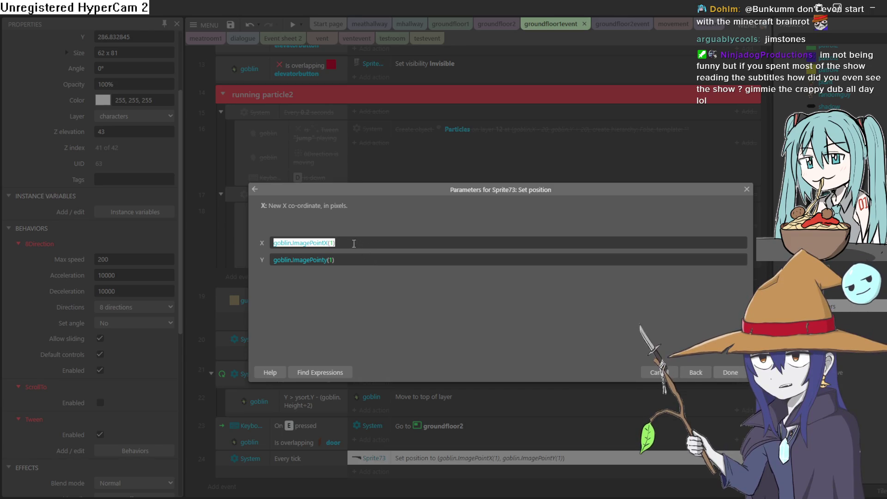
click(746, 189)
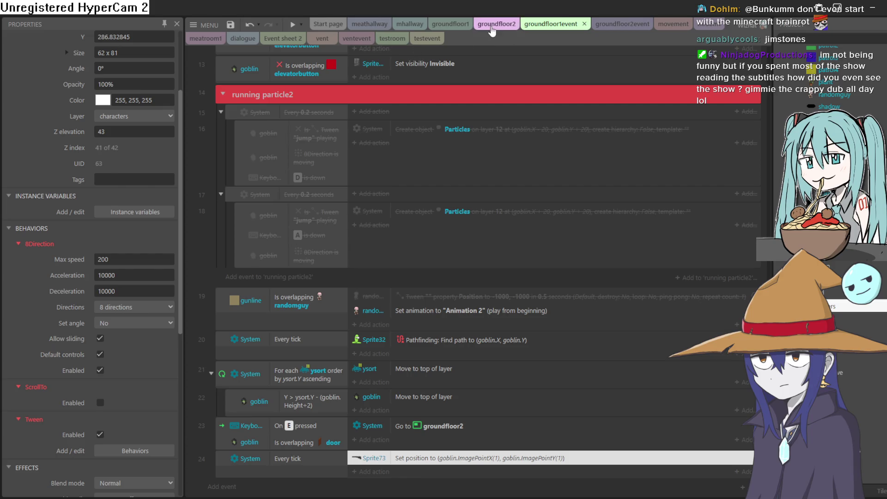
In groundfloor1, set the revolver sprite's origin on its grip at 62, 15
click(492, 28)
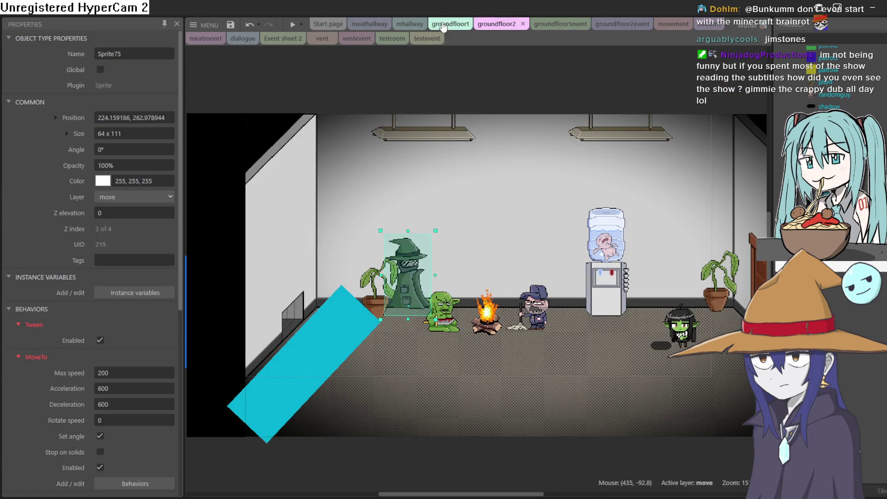
click(442, 27)
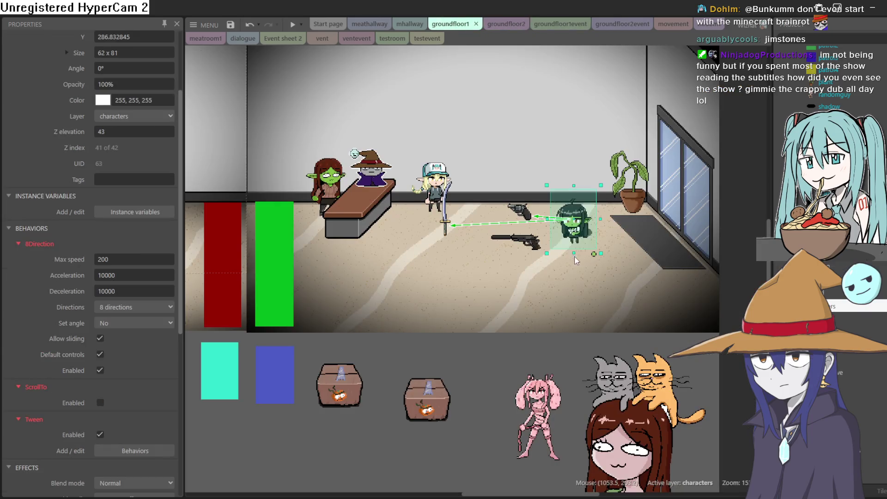
click(523, 248)
double_click(524, 246)
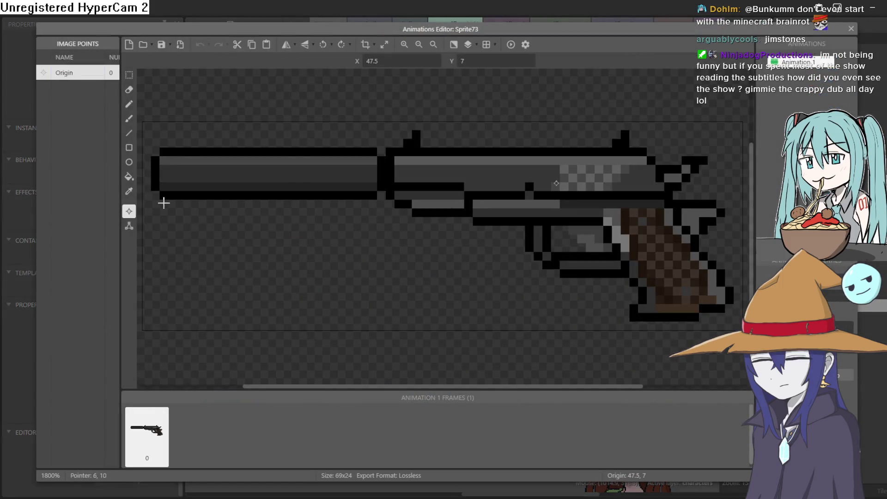
click(683, 253)
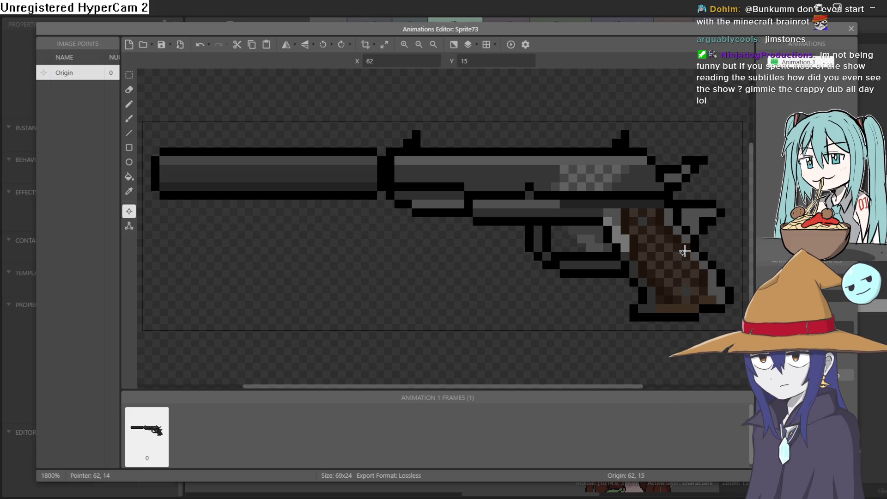
click(851, 28)
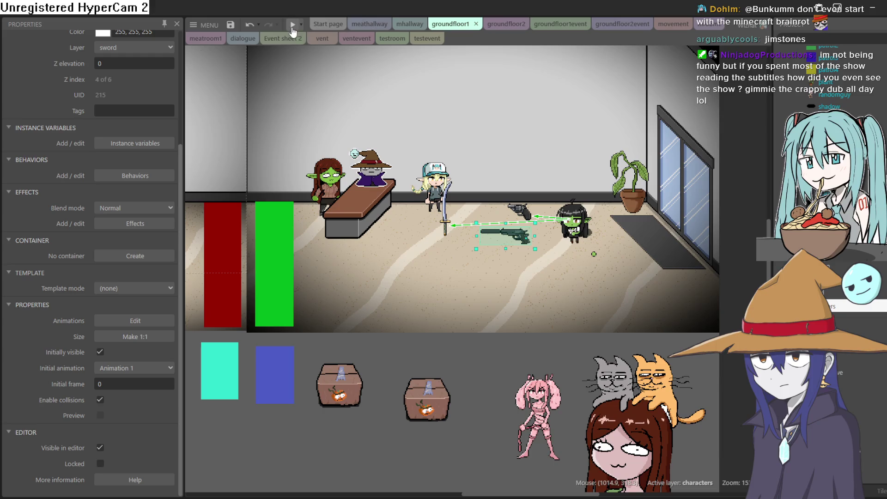
Hide the other revolver at start and run a preview, walking the goblin left
click(532, 206)
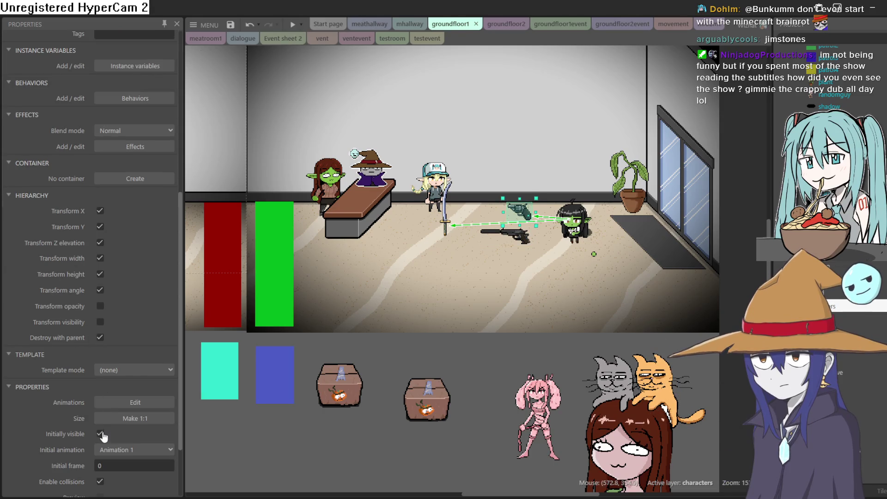
click(293, 25)
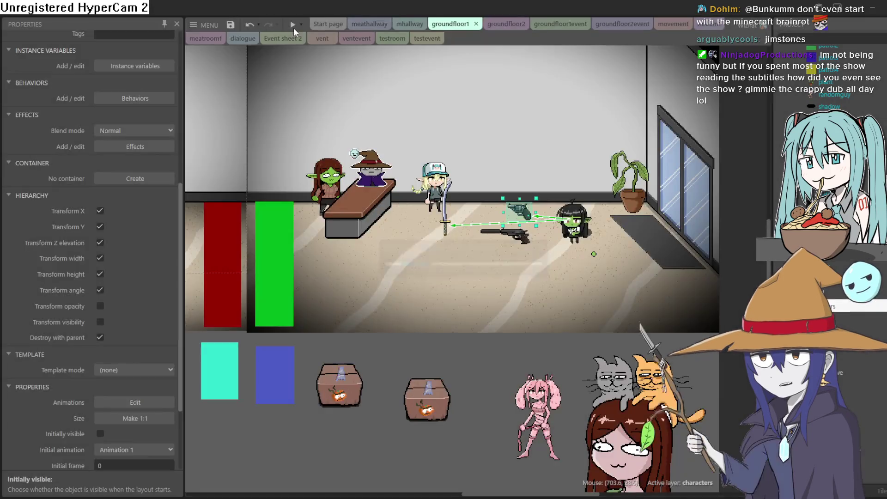
key(Left)
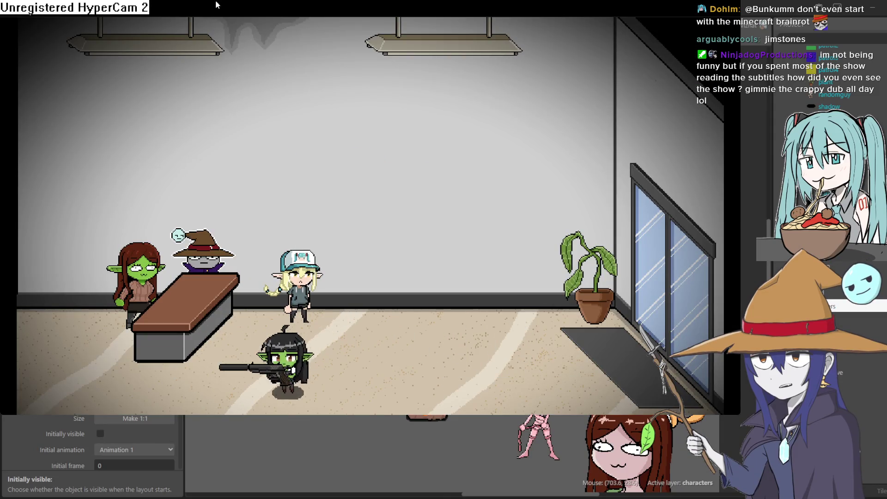
Walk the goblin left, shoot the pink man with Z, walk back right, then close the preview
key(Left)
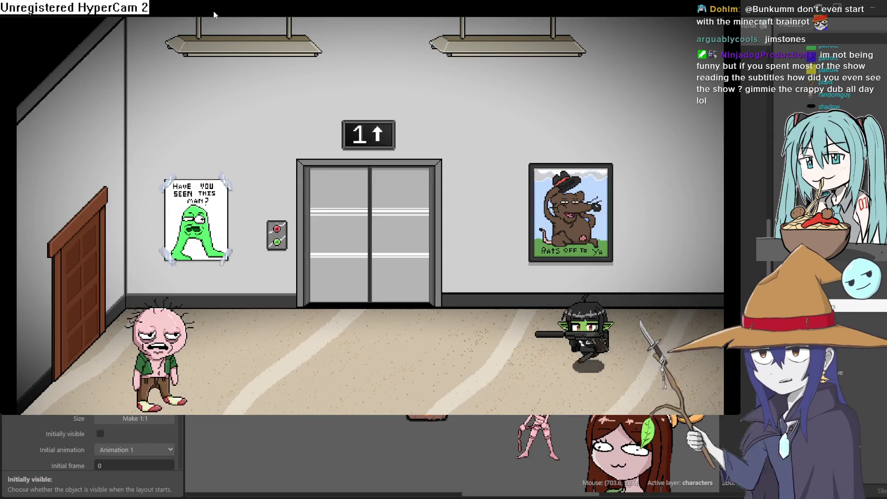
key(Left)
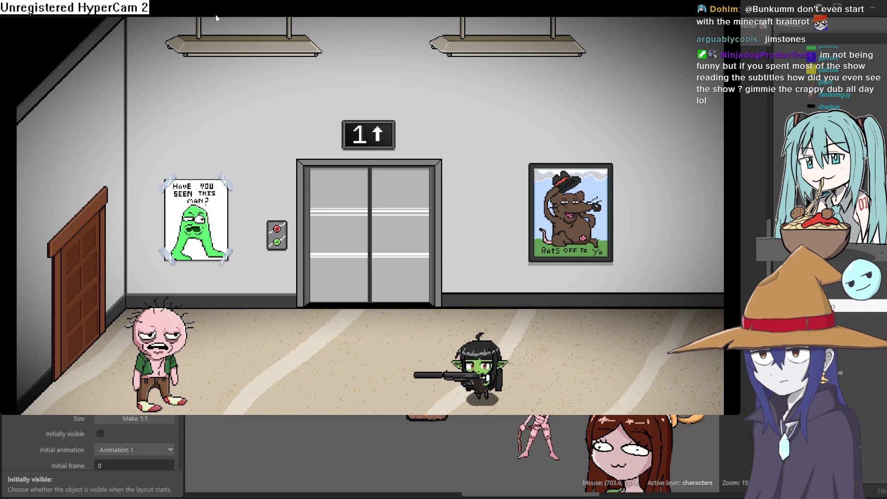
key(z)
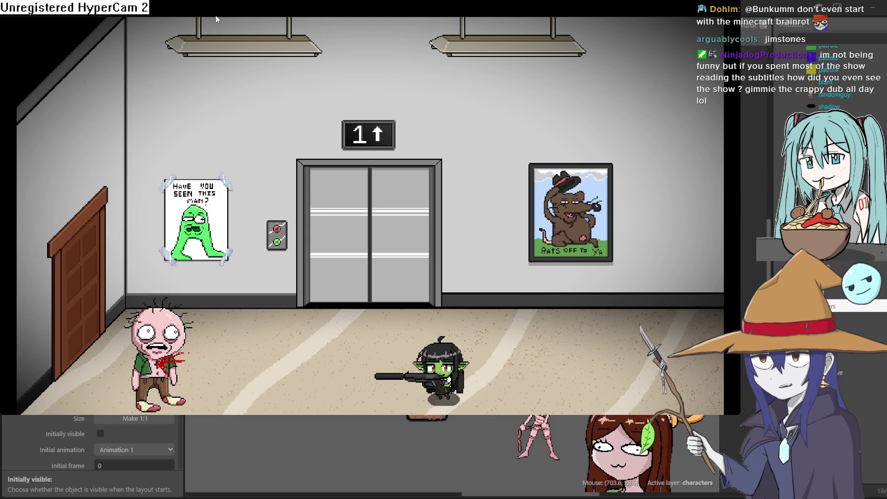
key(Up)
key(Right)
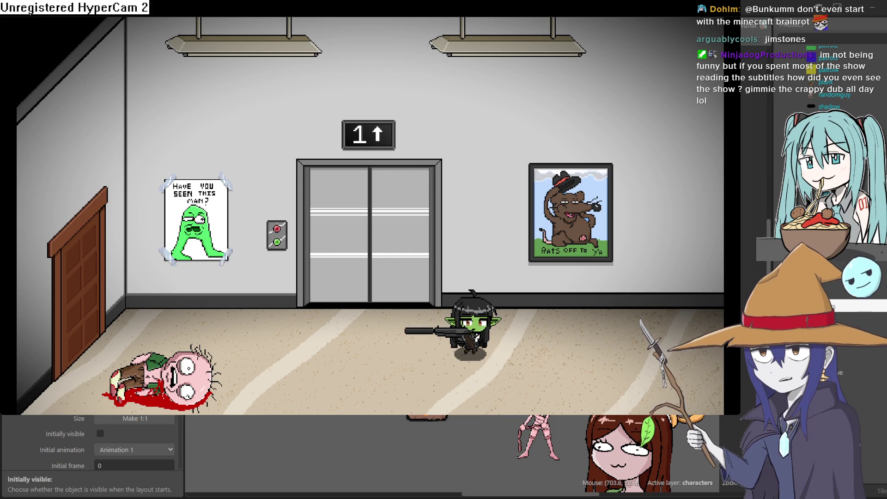
key(Down)
key(Left)
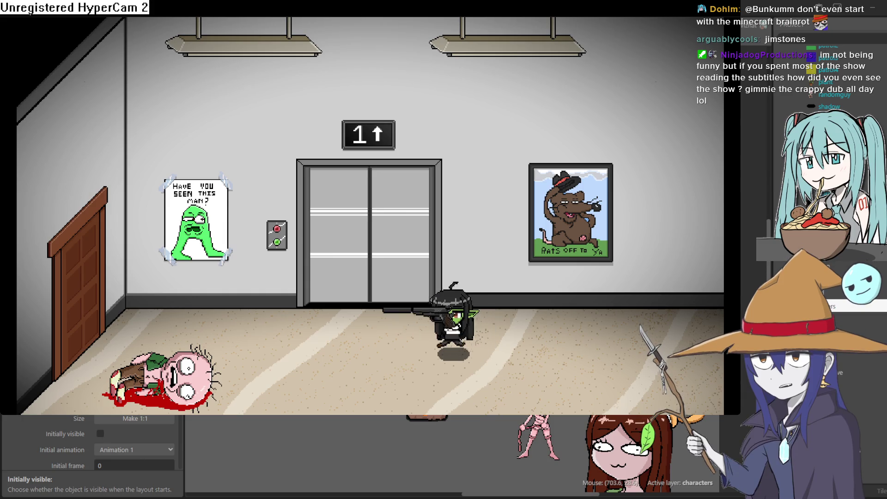
key(Right)
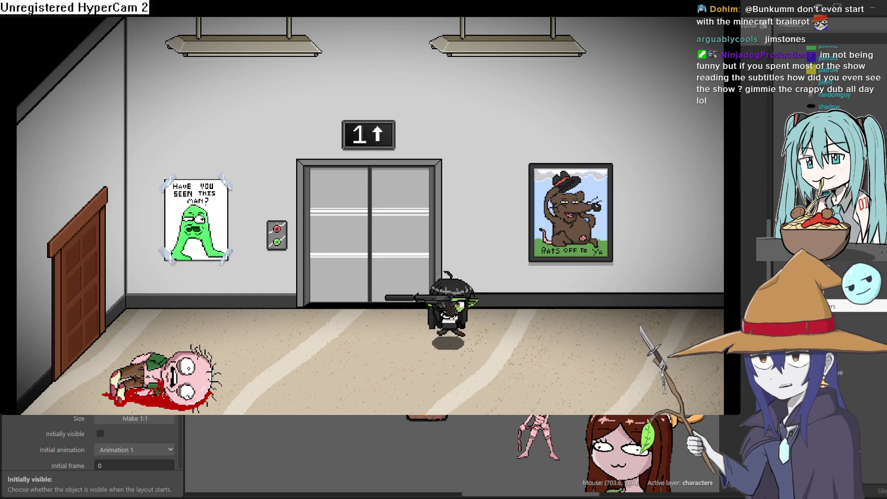
key(Right)
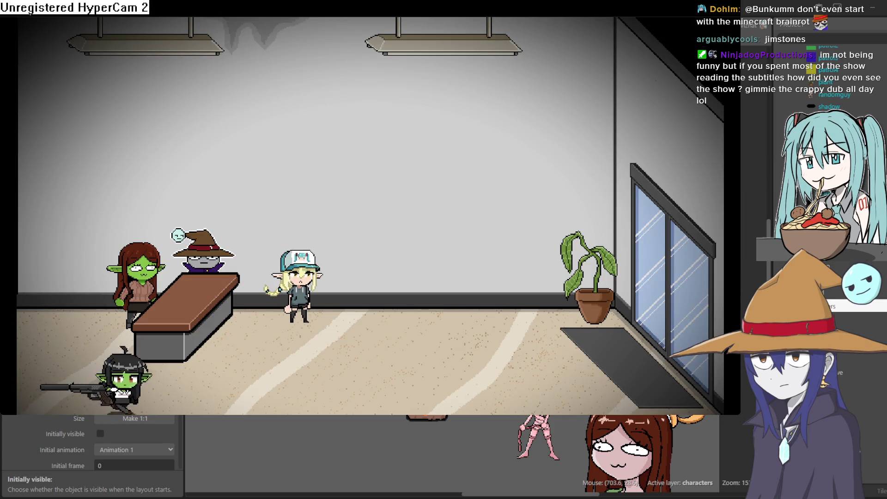
key(alt+F4)
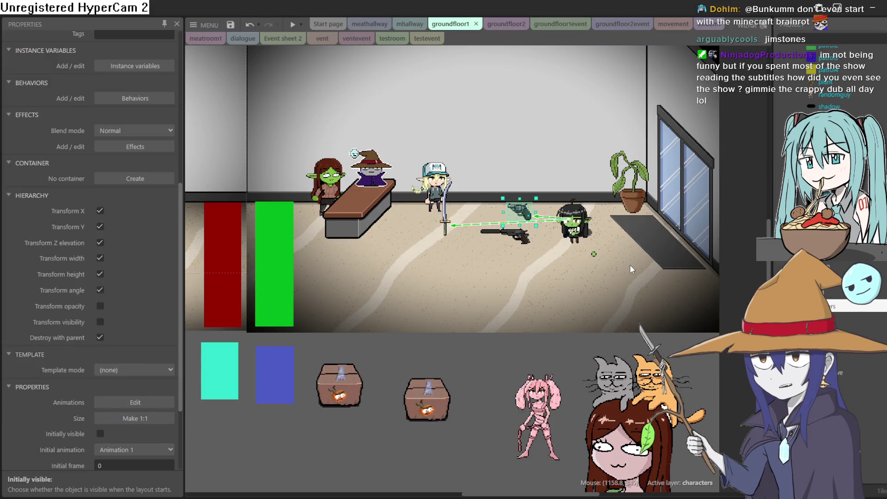
Parent the gun under the goblin via Hierarchy so it follows her, then run the layout preview
click(518, 239)
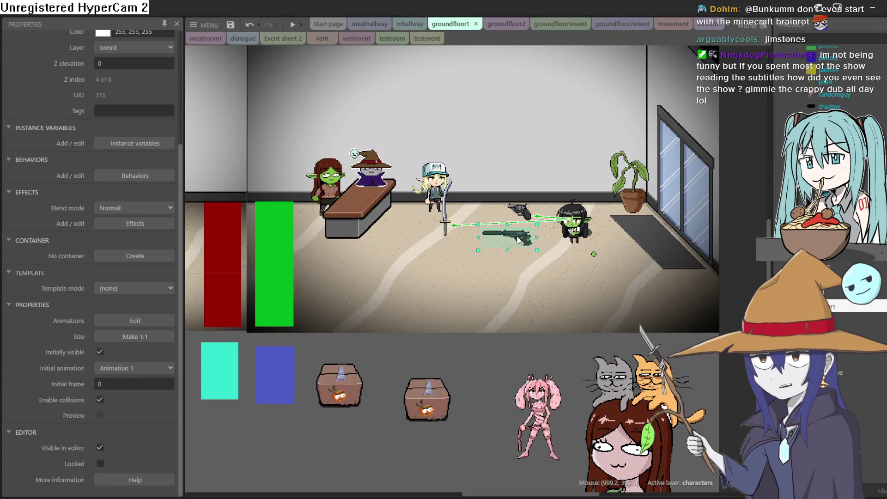
ctrl+click(572, 220)
right_click(574, 223)
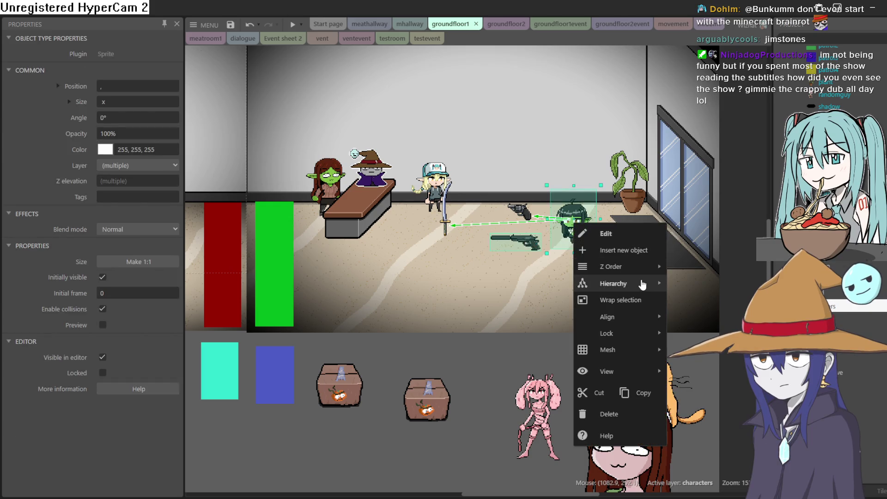
mouse_move(642, 283)
click(739, 284)
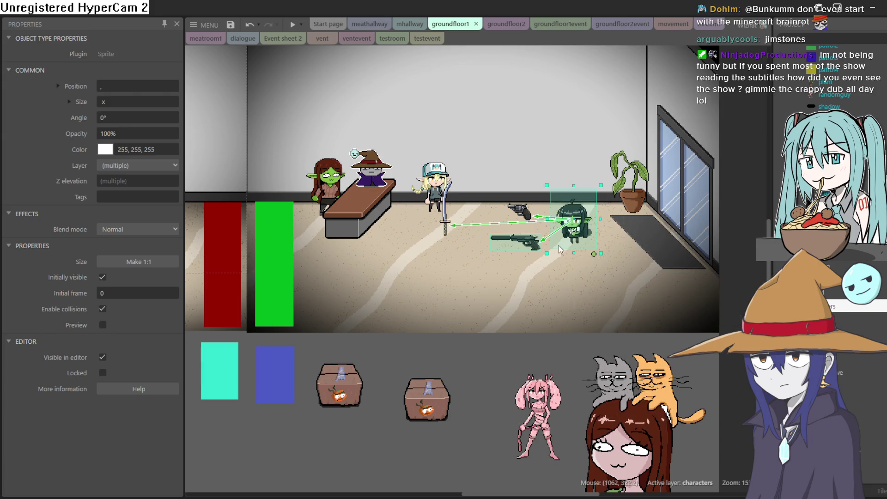
click(292, 25)
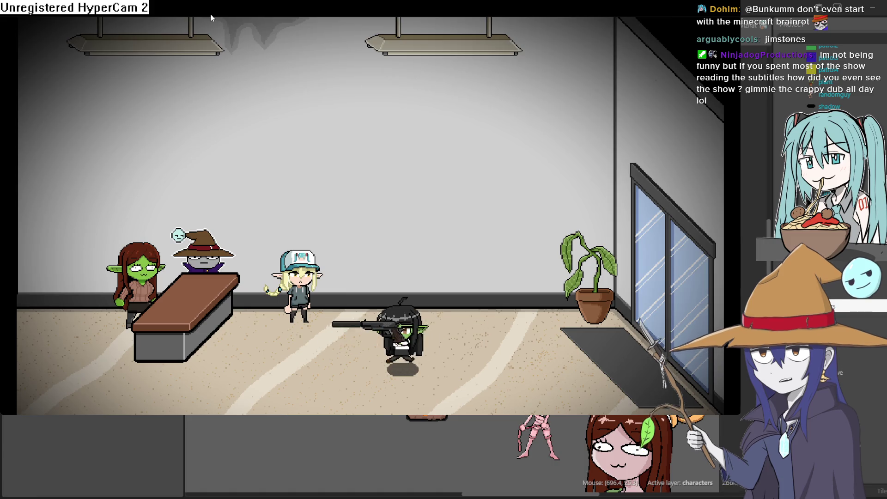
Walk the goblin left into the elevator hallway, shoot the pink man, and return to the lobby
key(Left)
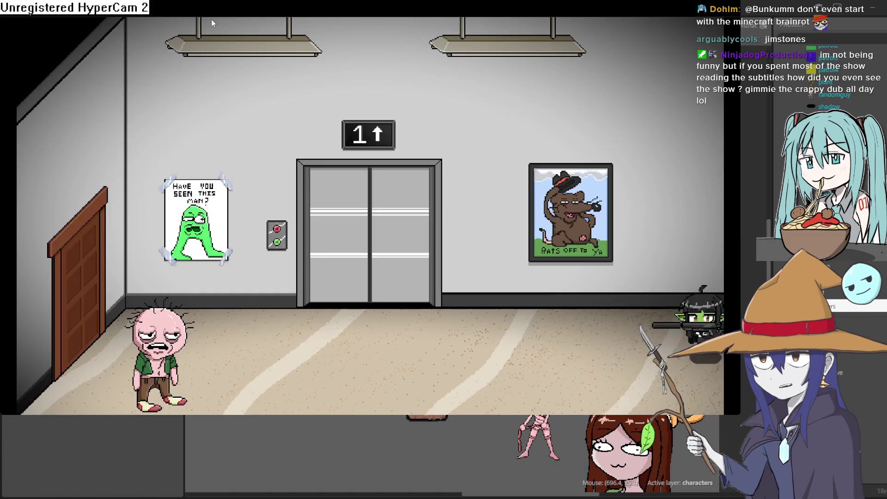
key(Left)
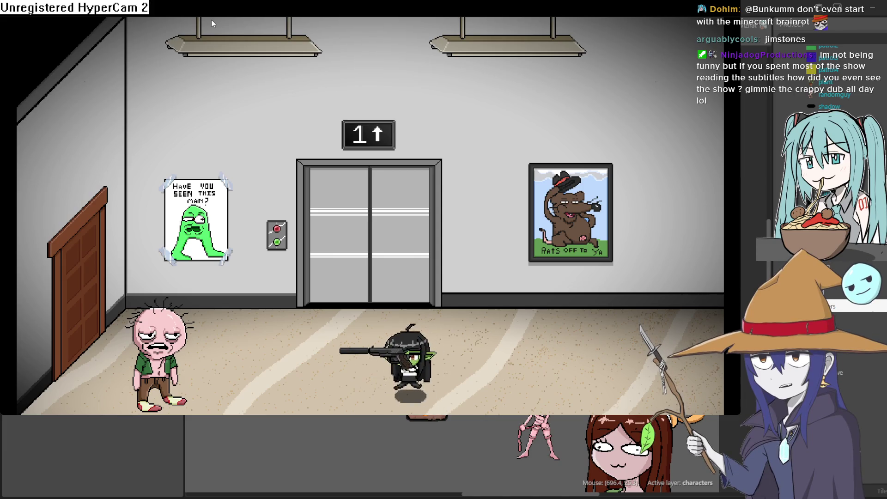
key(space)
key(Right)
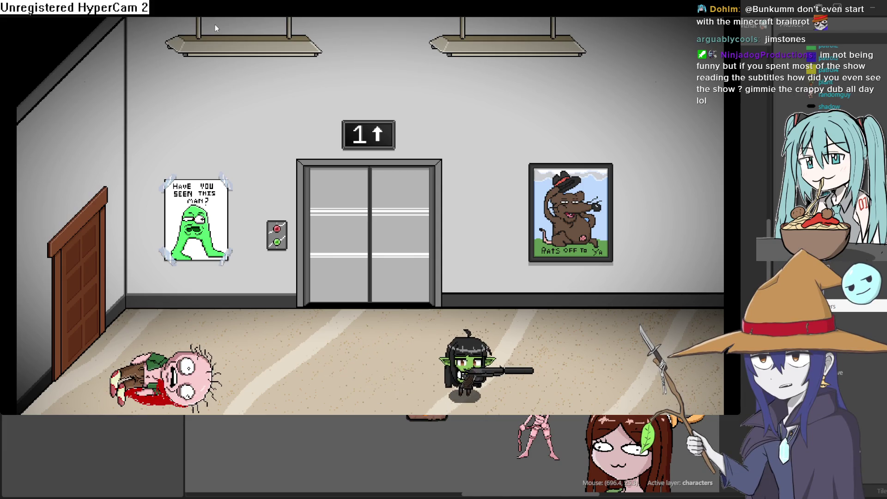
key(Right)
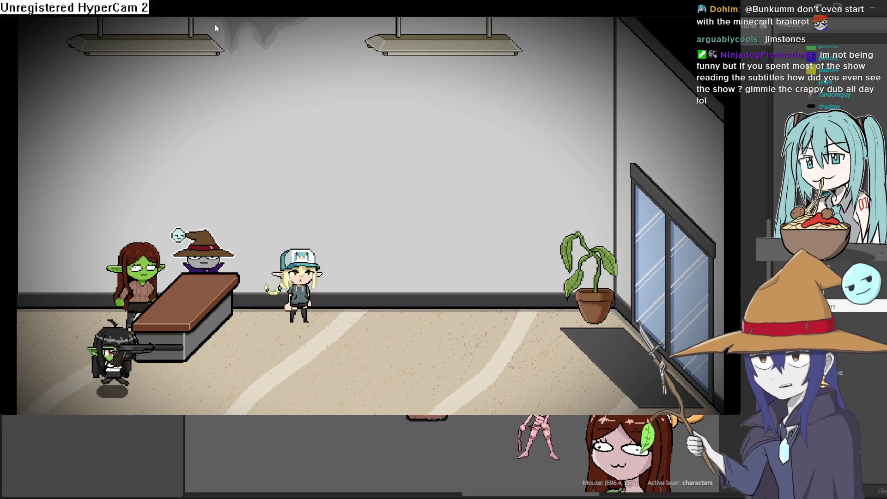
key(Right)
key(Up)
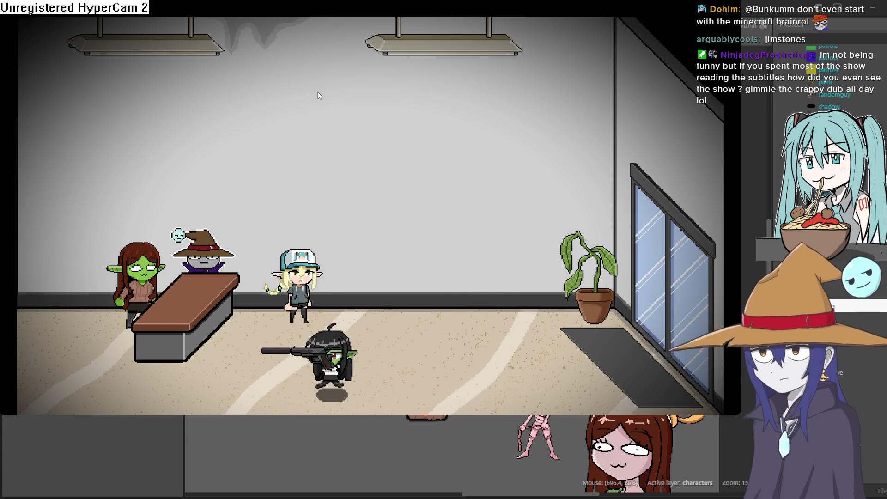
Walk left into the next room, fire at the pink man, cross the office, and close the preview
key(Left)
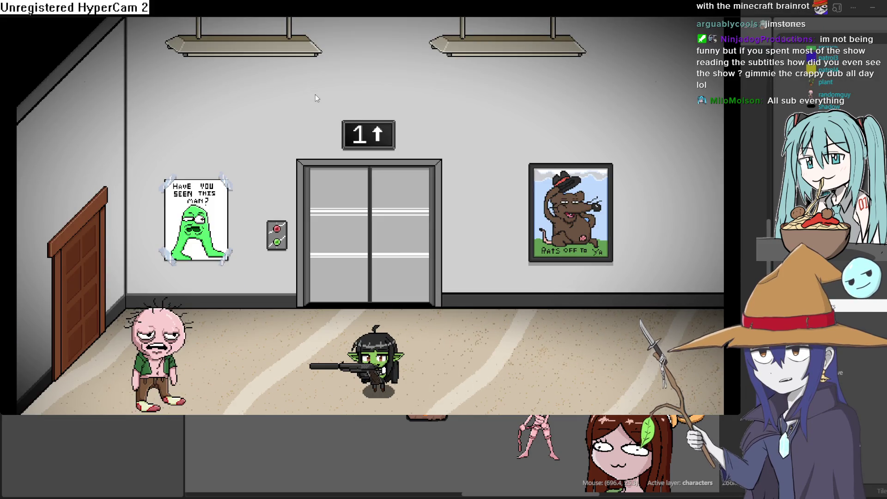
key(Left)
key(Up)
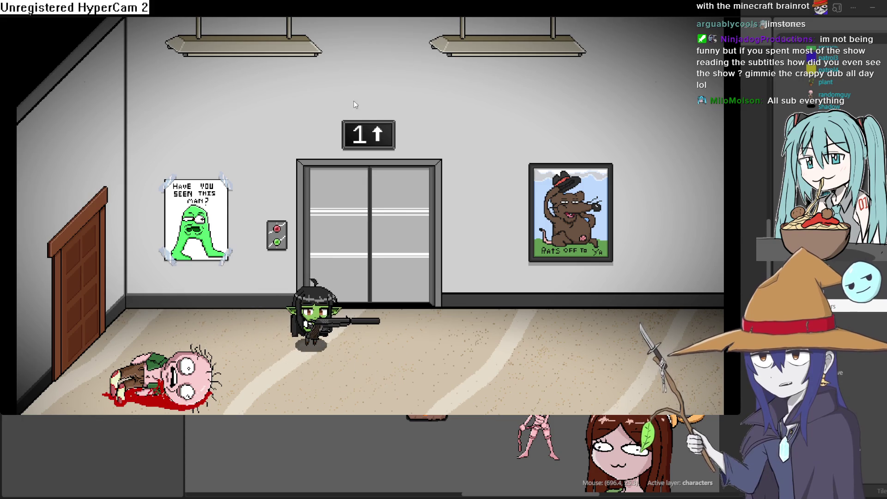
key(Left)
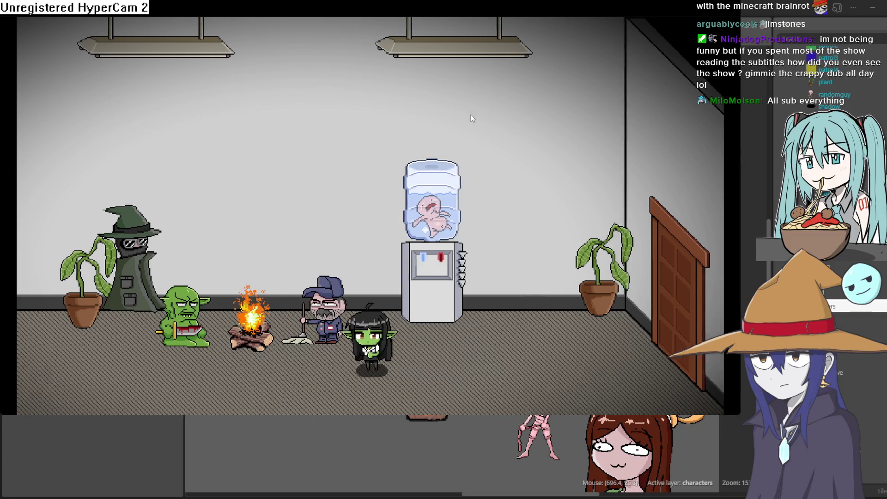
key(Left)
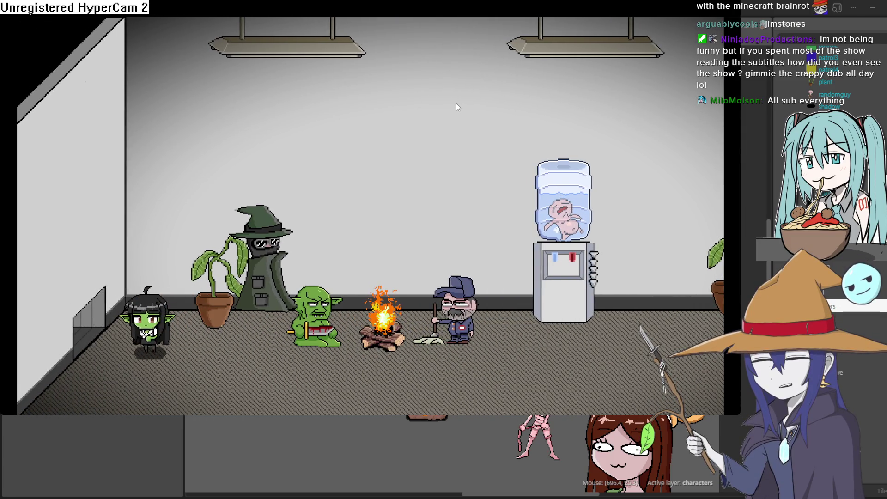
key(Left)
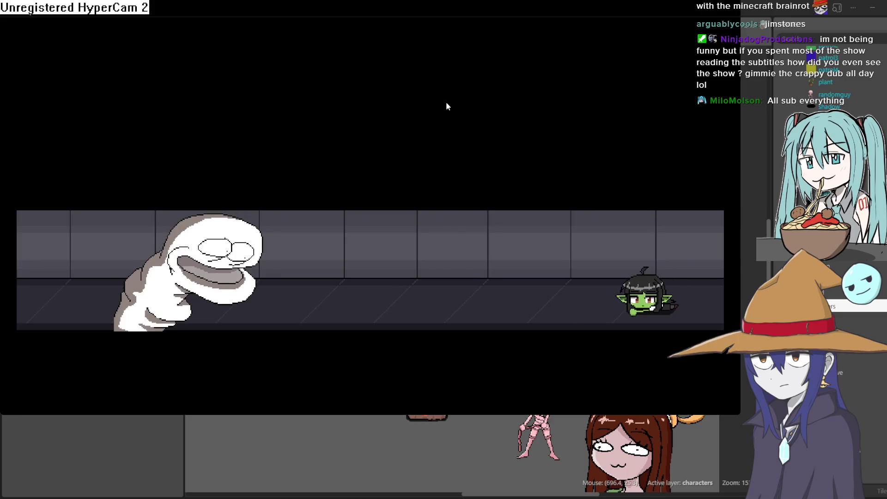
key(alt+F4)
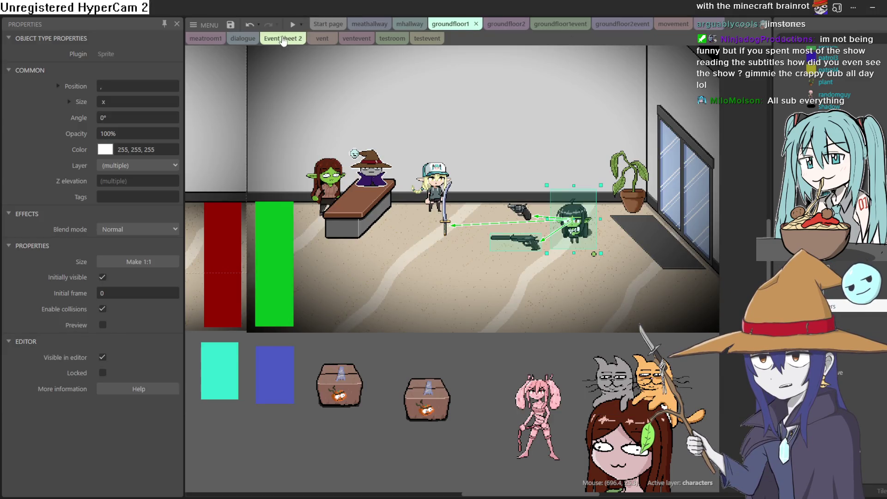
Relaunch the groundfloor1 preview with the goblin holding her long gun
click(291, 27)
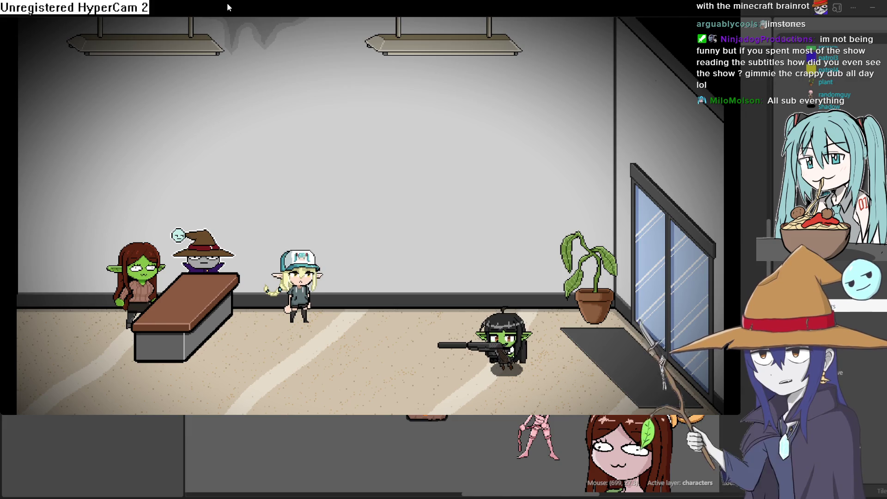
Walk the goblin through the hallway, crawl prone, aim at the pink man, and enter the office
key(Left)
key(Down)
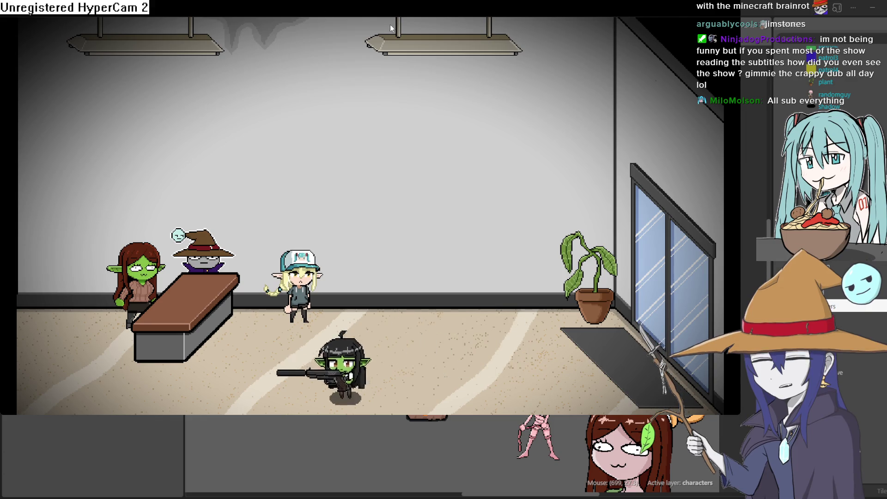
key(Left)
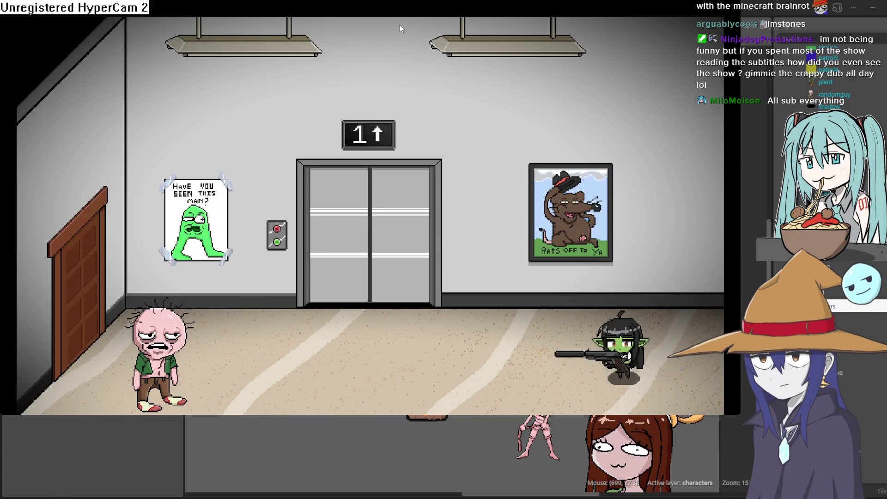
key(Left)
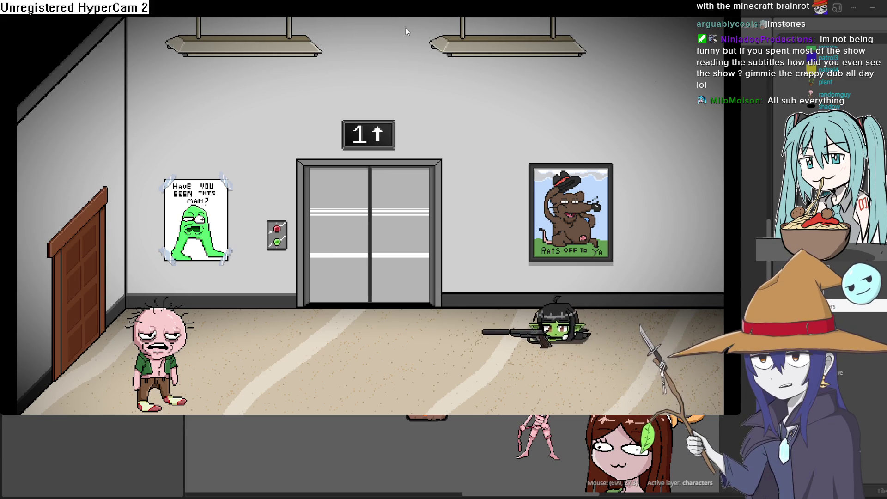
key(Left)
key(Down)
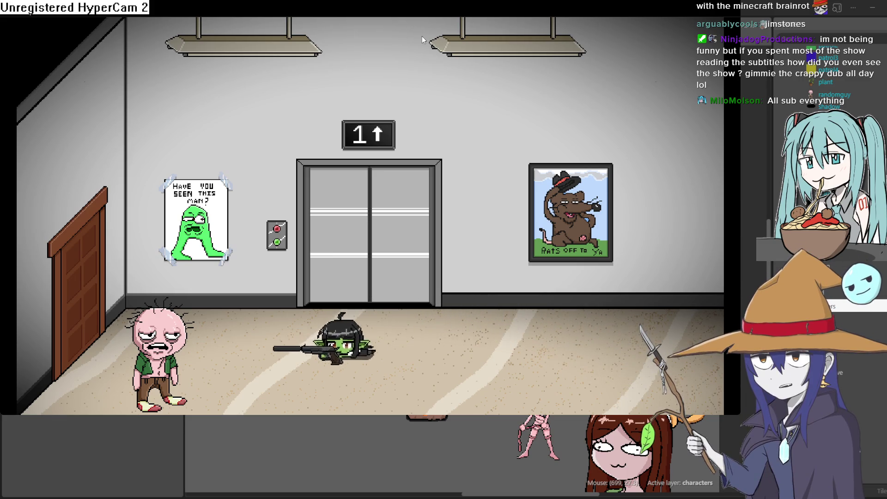
key(Left)
key(Up)
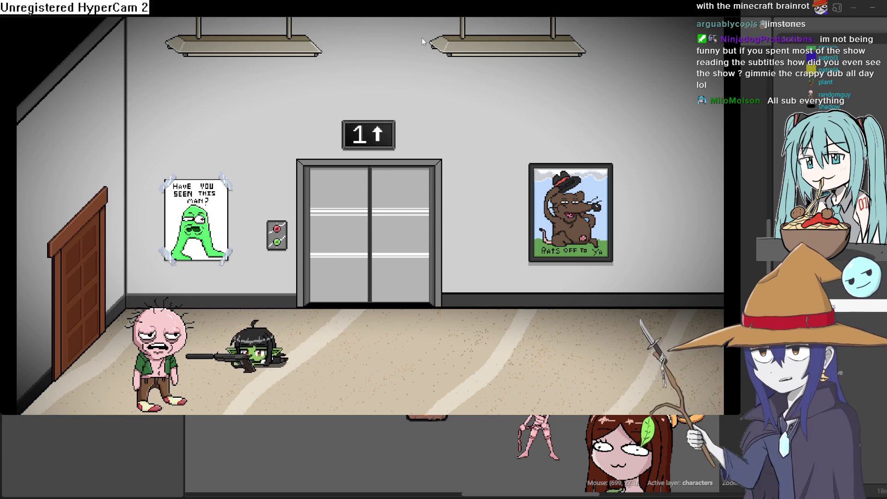
key(Right)
key(Left)
key(Up)
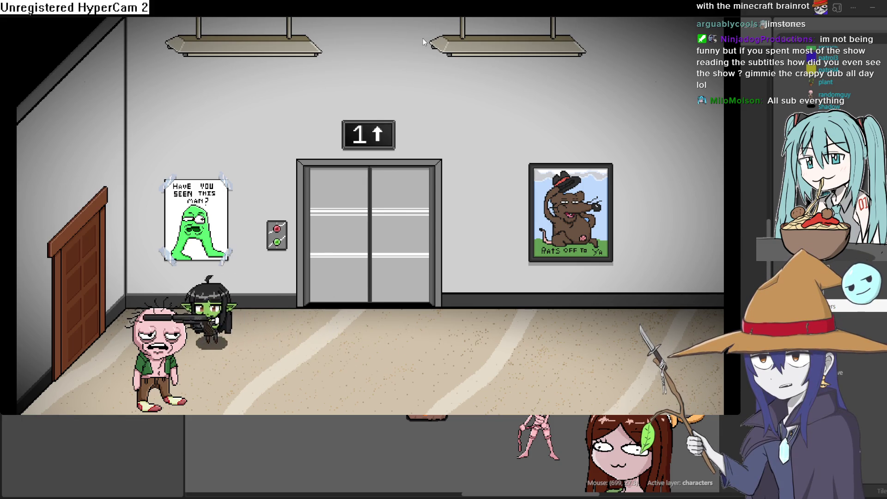
key(Left)
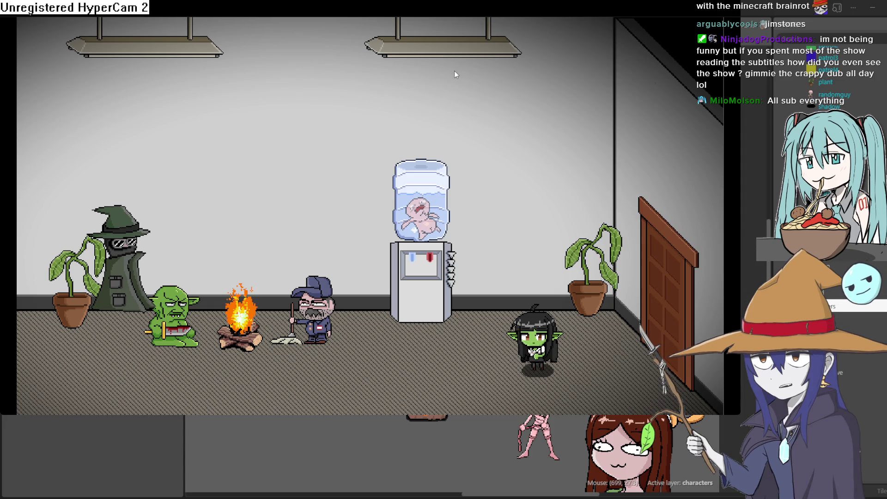
Move the goblin around the office past the water cooler and campfire
key(Left)
key(Left)
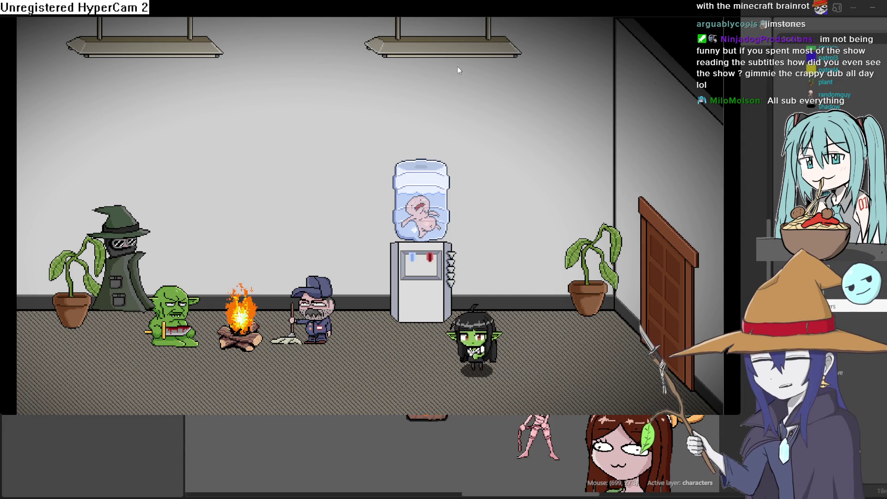
key(Down)
key(Right)
key(Up)
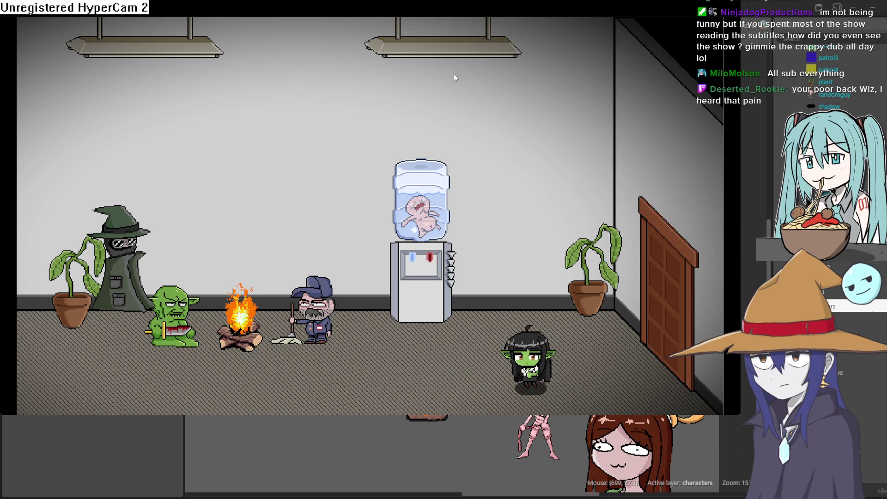
key(Left)
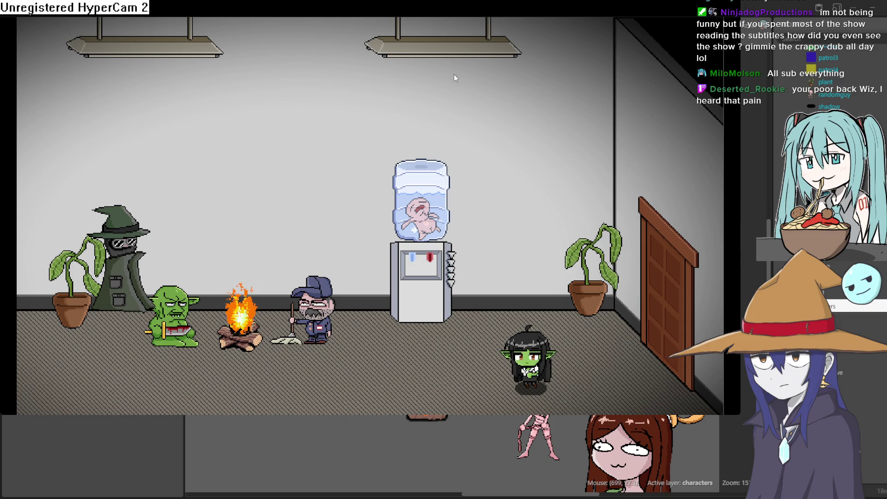
key(Right)
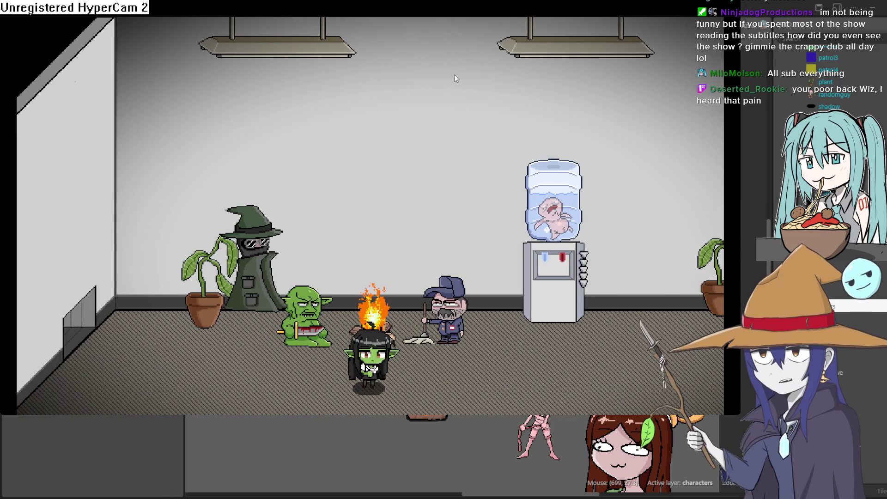
key(Down)
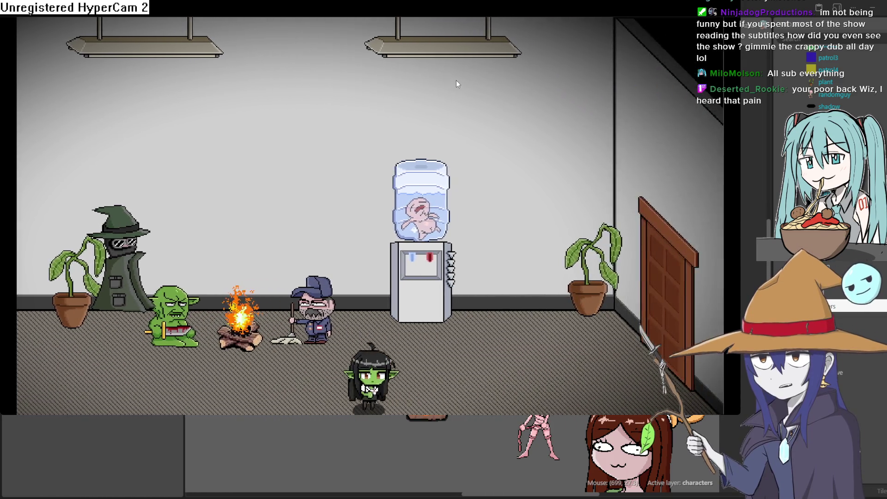
key(Right)
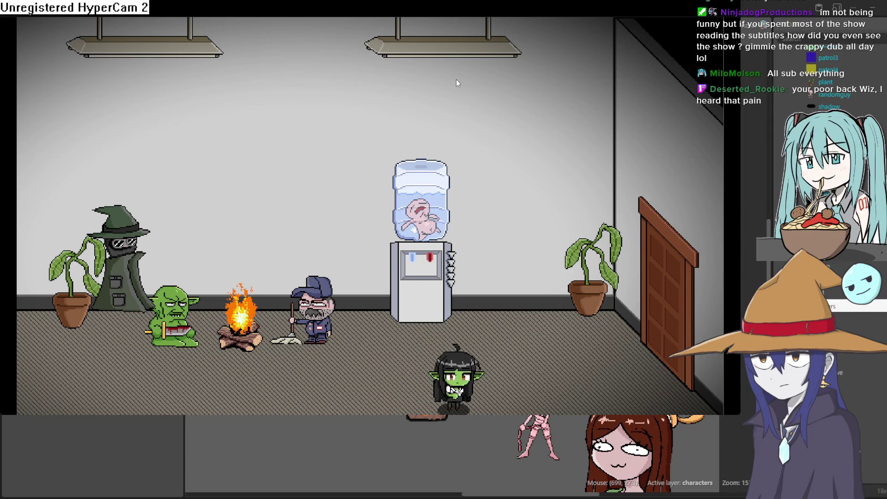
key(Up)
key(Right)
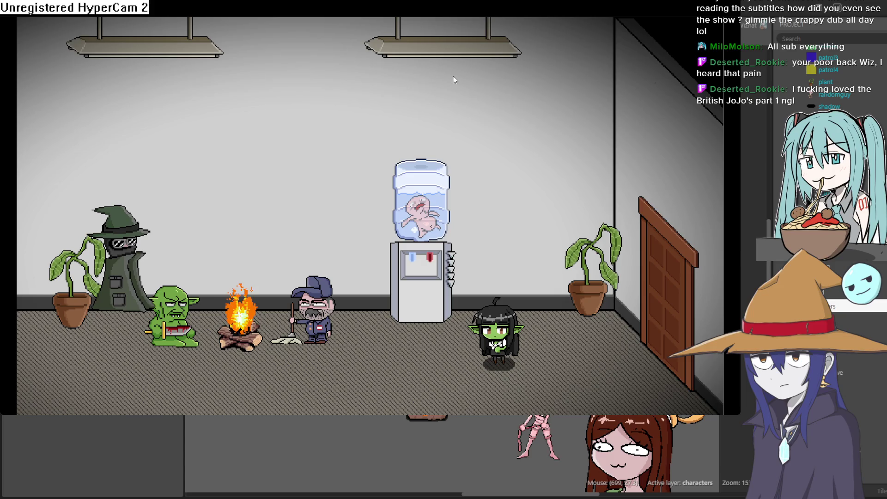
key(Left)
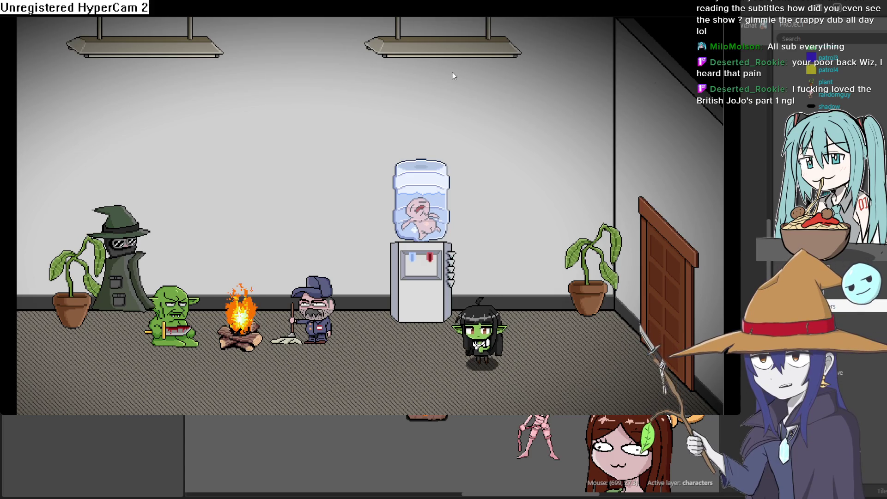
key(Left)
key(Right)
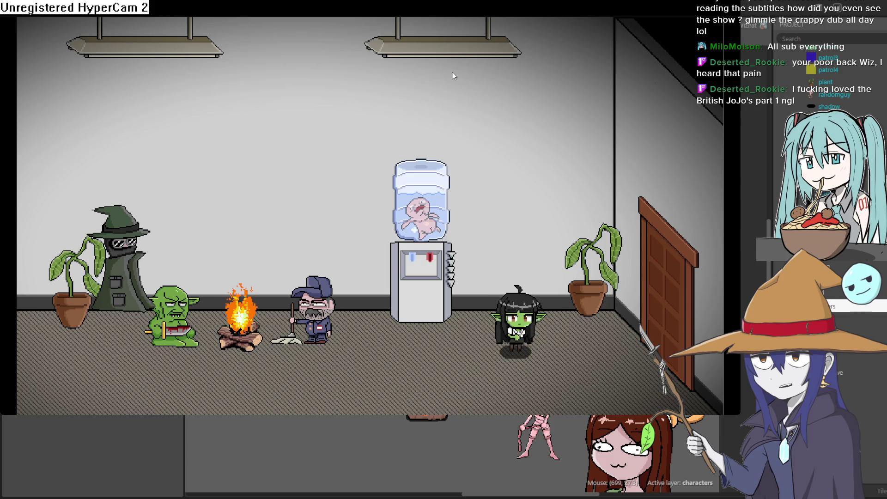
key(Up)
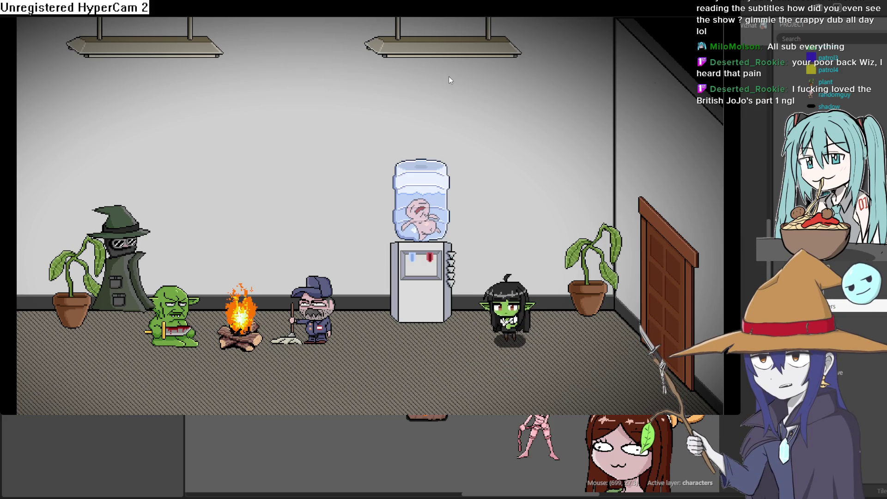
key(Down)
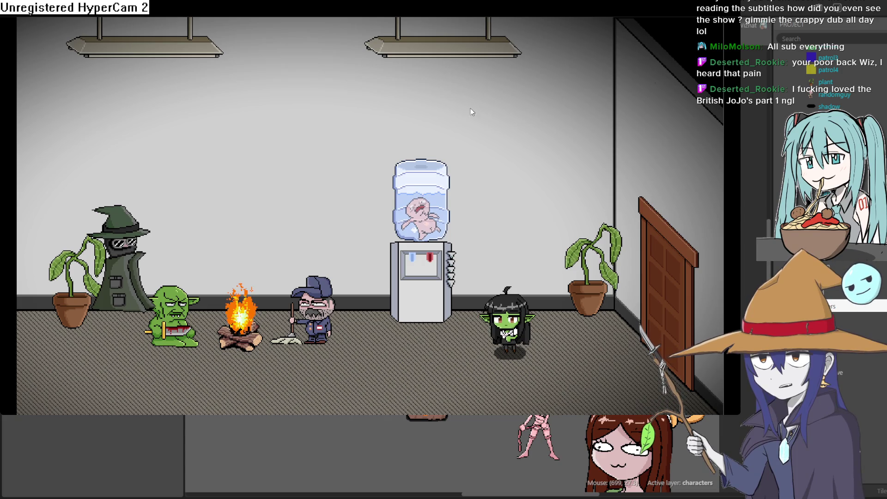
Walk the goblin far left past the campfire and through the left-wall door into the vent corridor
key(Left)
key(Up)
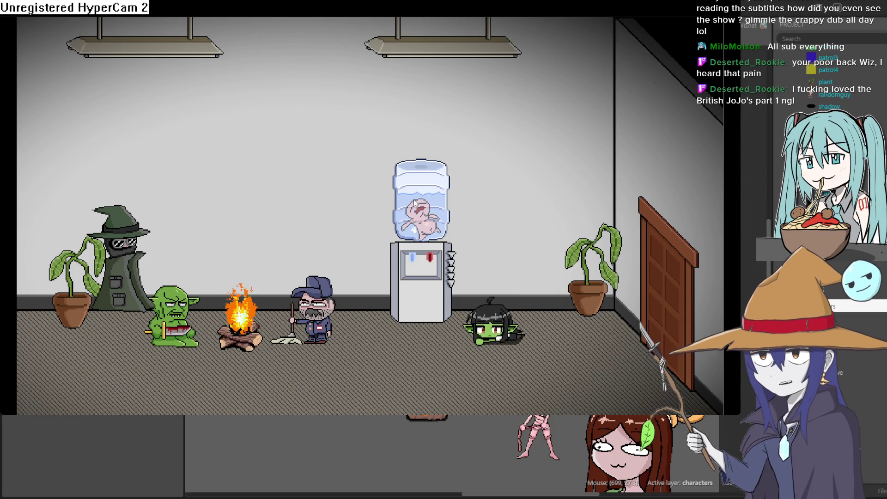
key(Down)
key(Left)
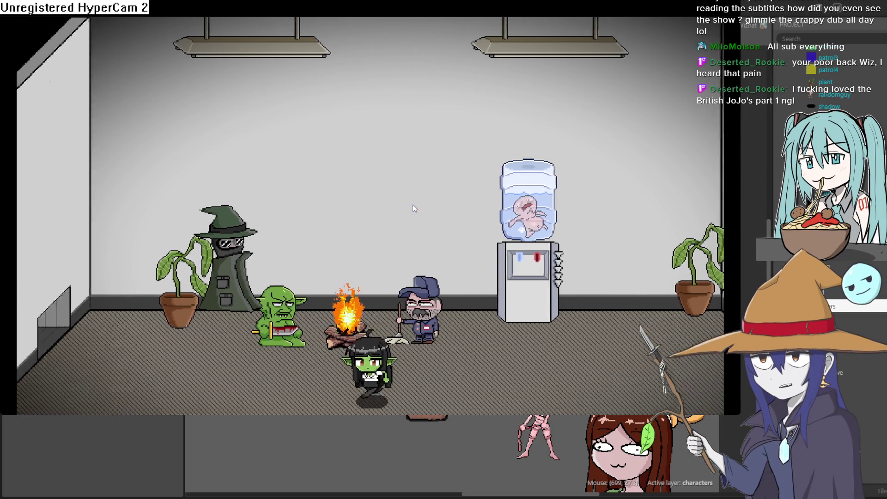
key(Left)
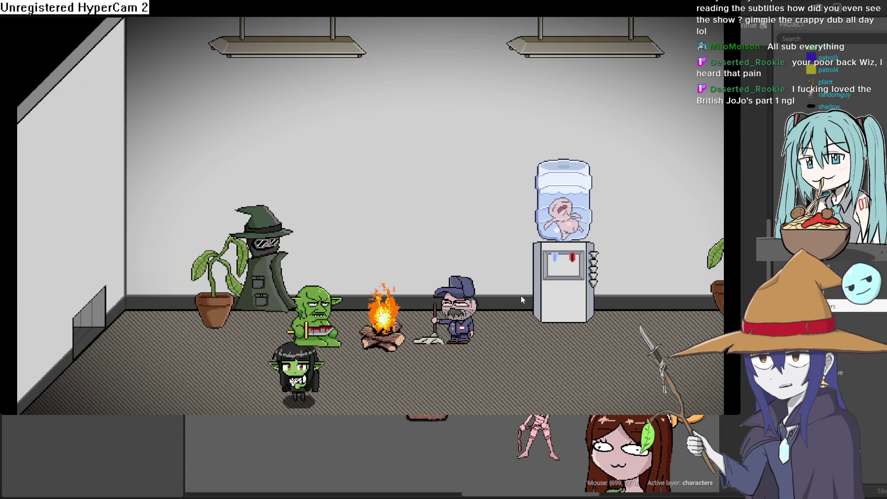
key(Left)
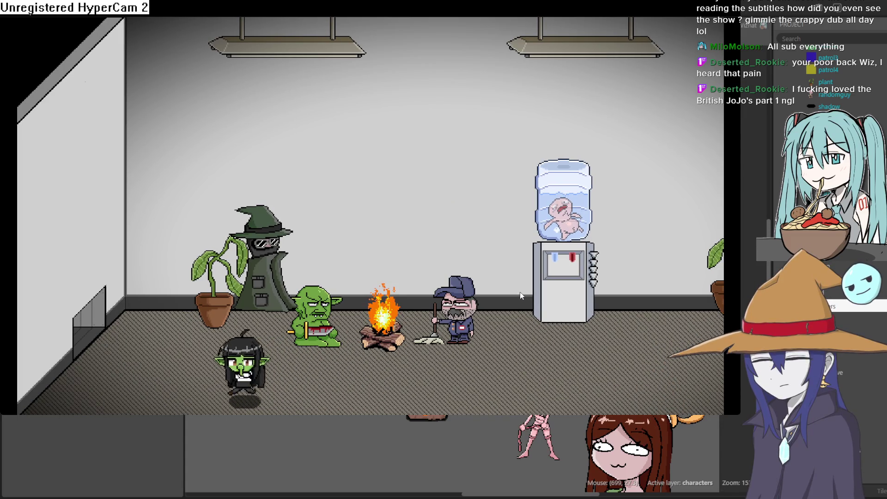
key(Up)
key(Left)
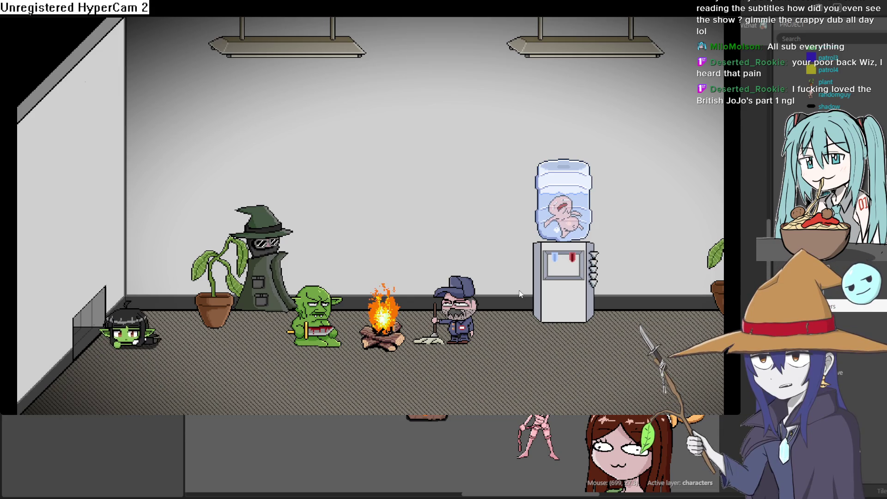
key(Left)
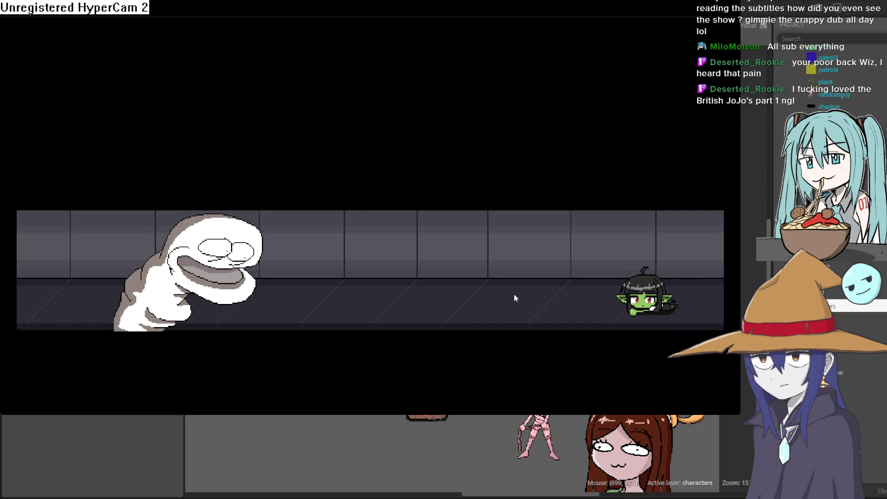
Walk the goblin left along the corridor, then close the running preview
key(Left)
key(Left)
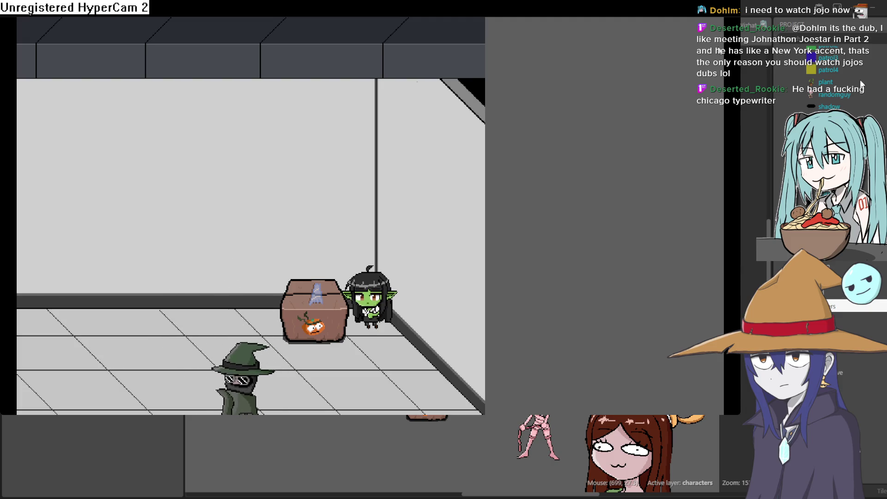
key(alt+F4)
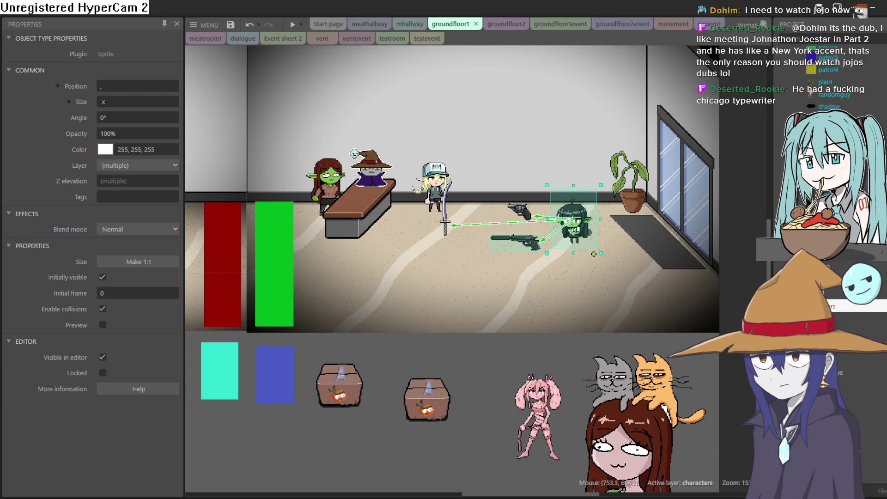
Switch from Construct 3 to the drawing program showing the helmeted dolphin flamethrower sketch
click(883, 12)
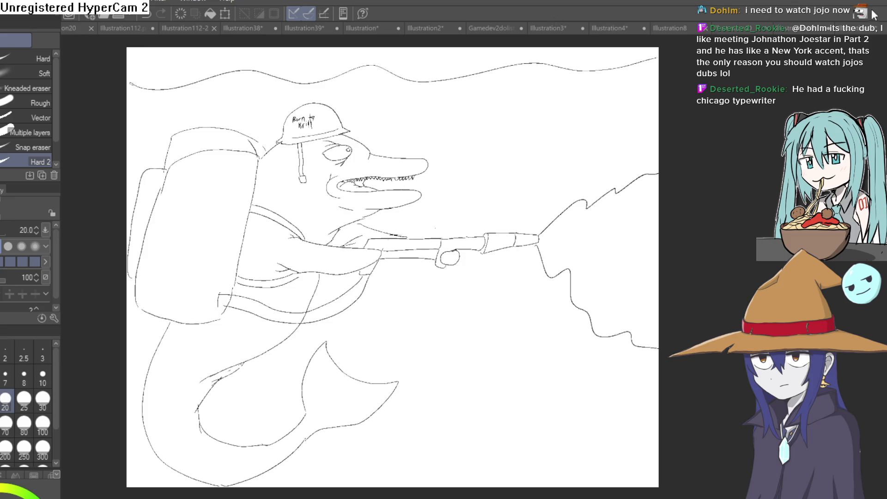
Browse the otter, red-haired goblin and witch-hat drawings, ending on the blue-haired goblin Illustration8
click(858, 30)
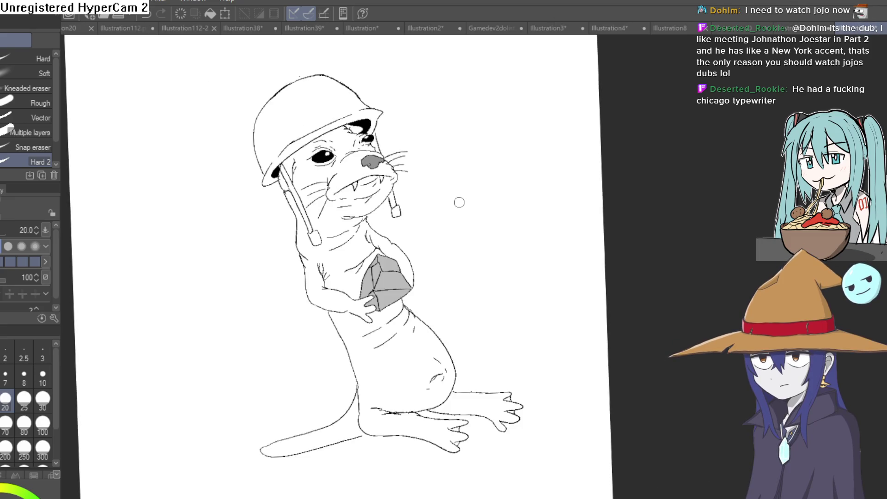
scroll(346, 167, up, 2)
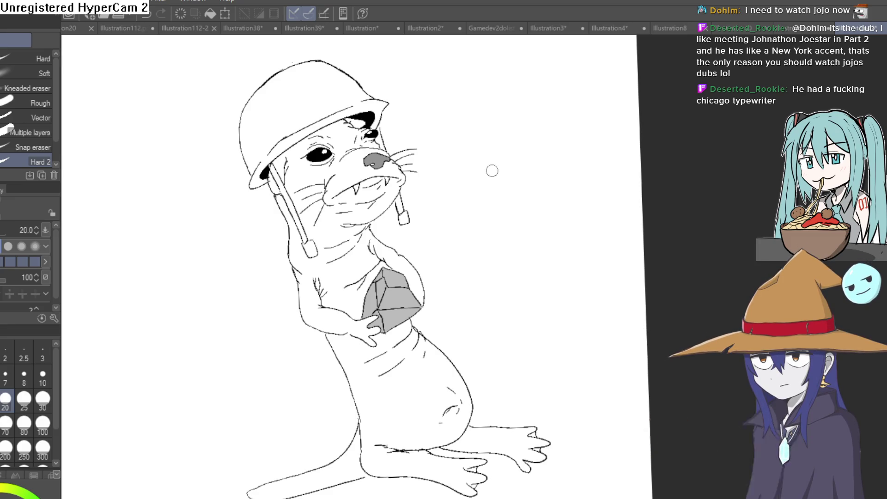
click(806, 30)
click(722, 32)
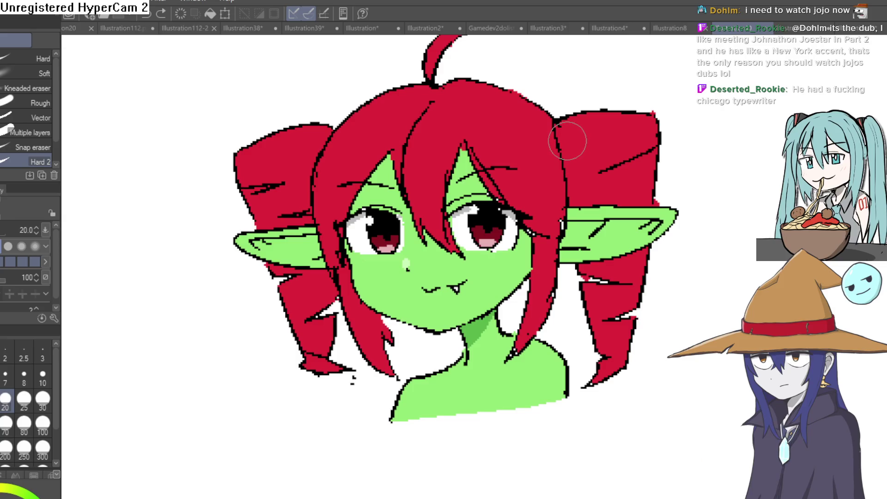
scroll(561, 153, down, 1)
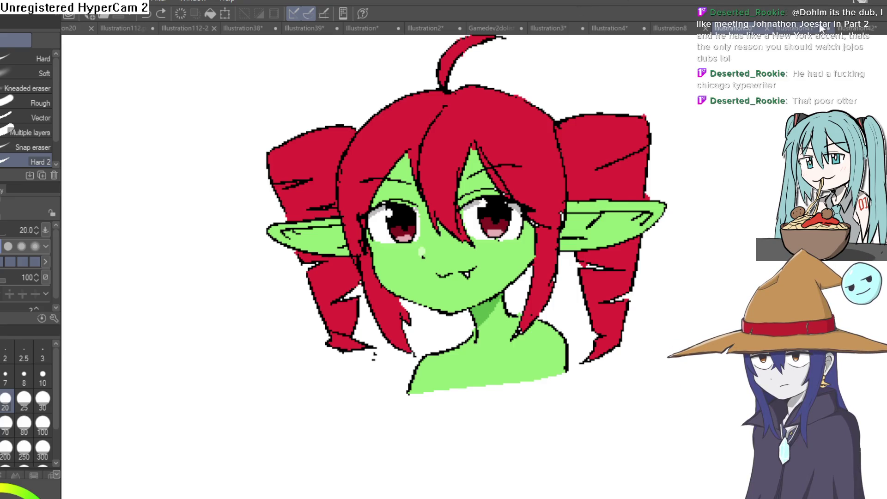
click(821, 29)
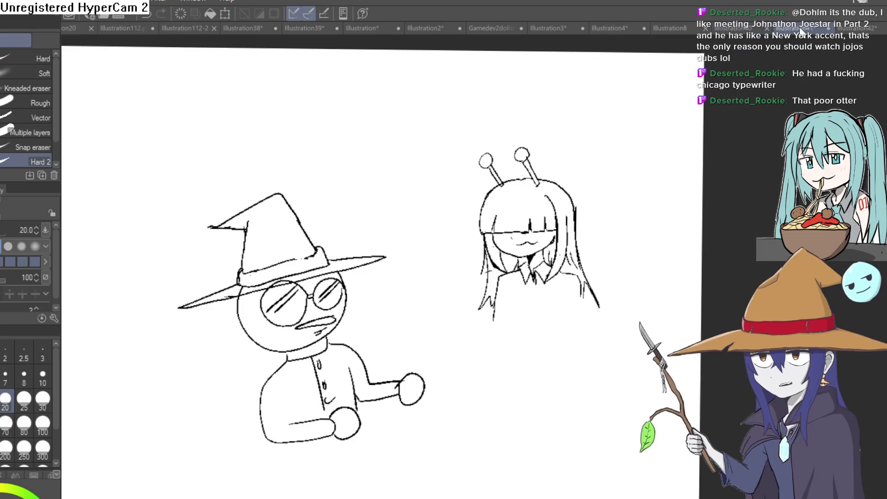
click(860, 28)
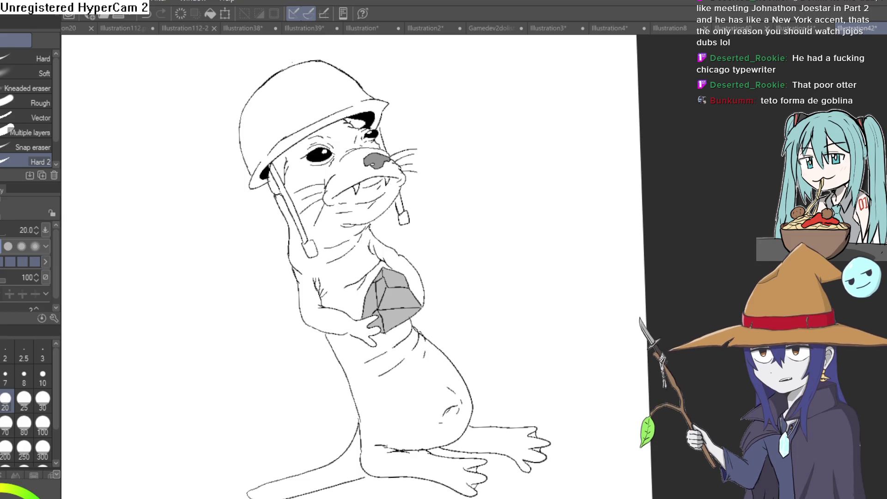
click(678, 32)
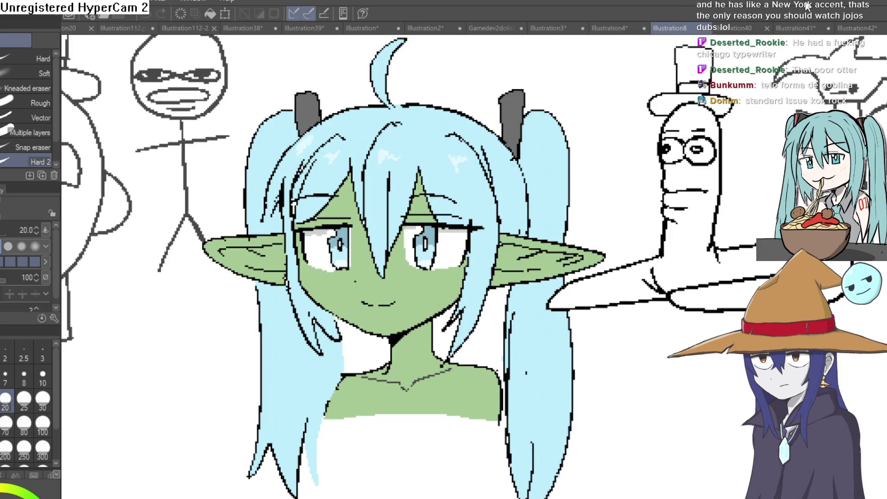
Flip between the red-haired Illustration40 and blue-haired Illustration8 goblin drawings
click(750, 30)
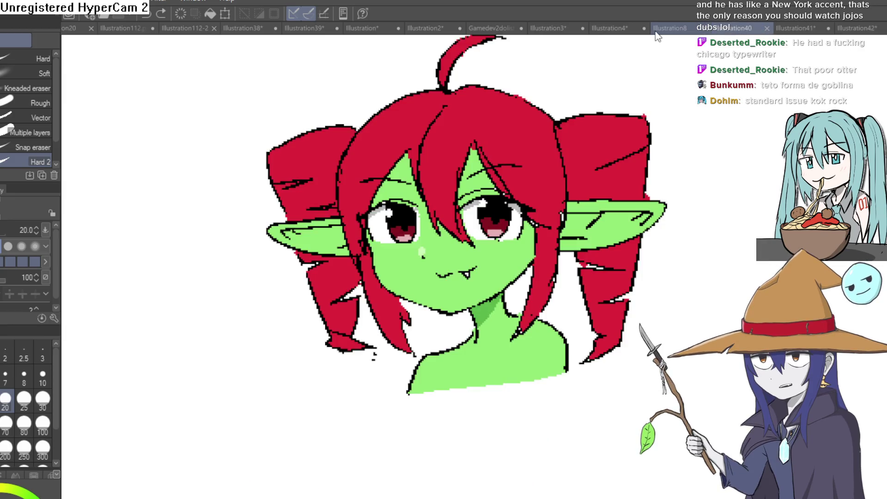
click(668, 36)
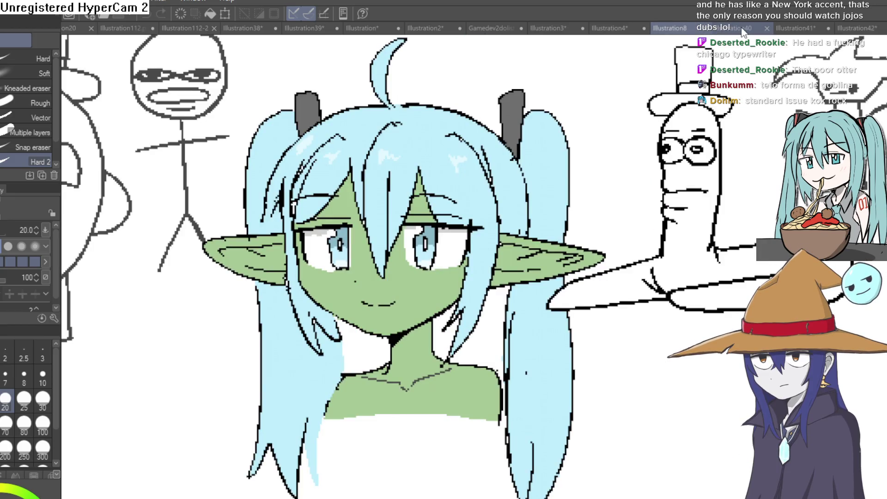
click(740, 30)
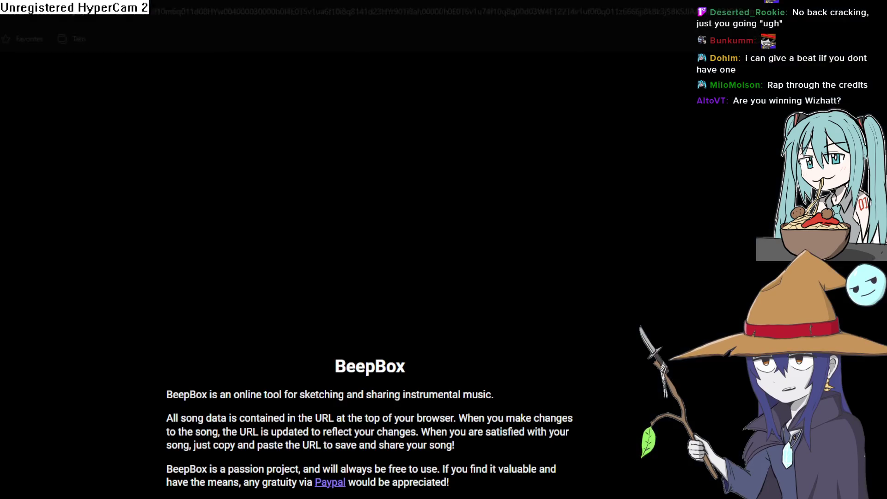
Play the song with volume at maximum and show the voice ooh channel's bar 3 pattern
click(501, 4)
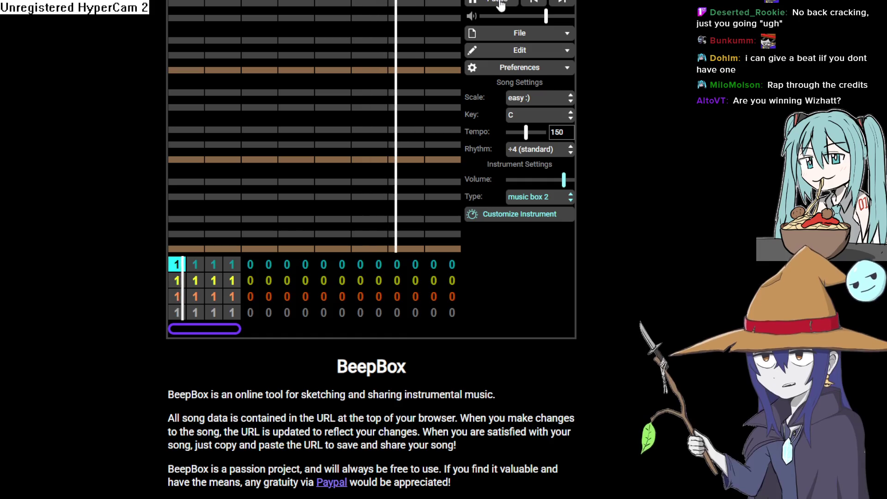
drag(545, 15, 585, 24)
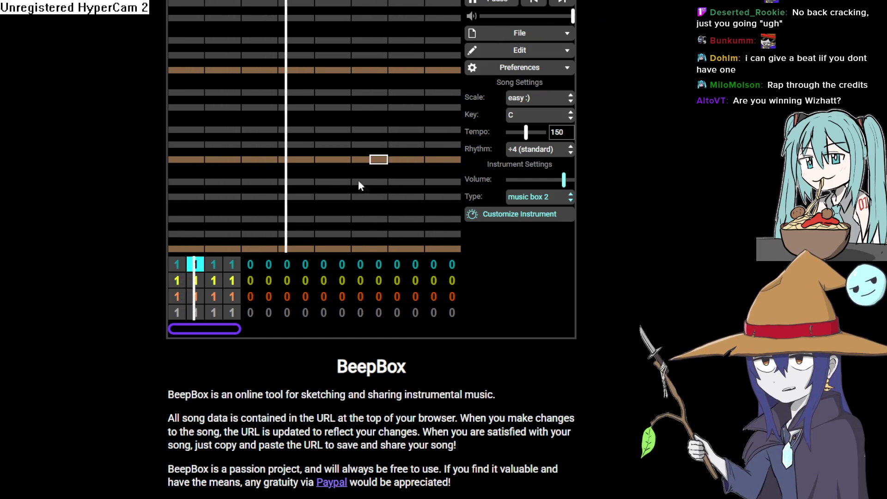
click(213, 281)
click(213, 280)
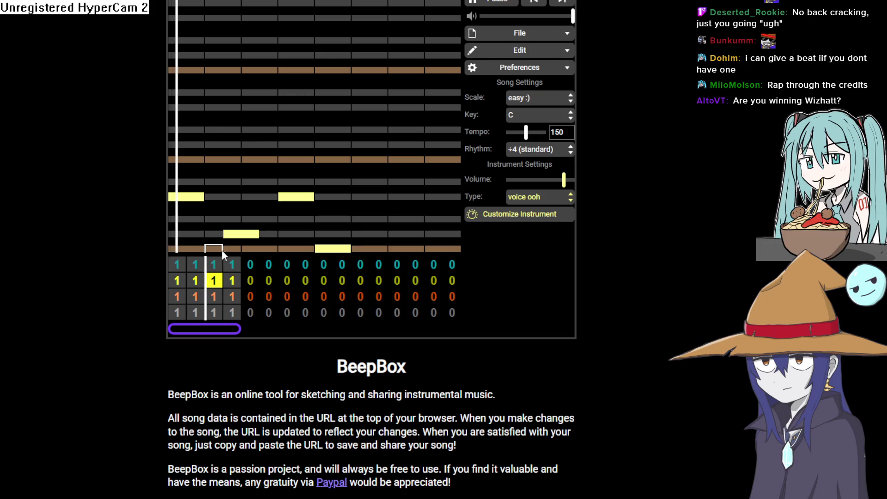
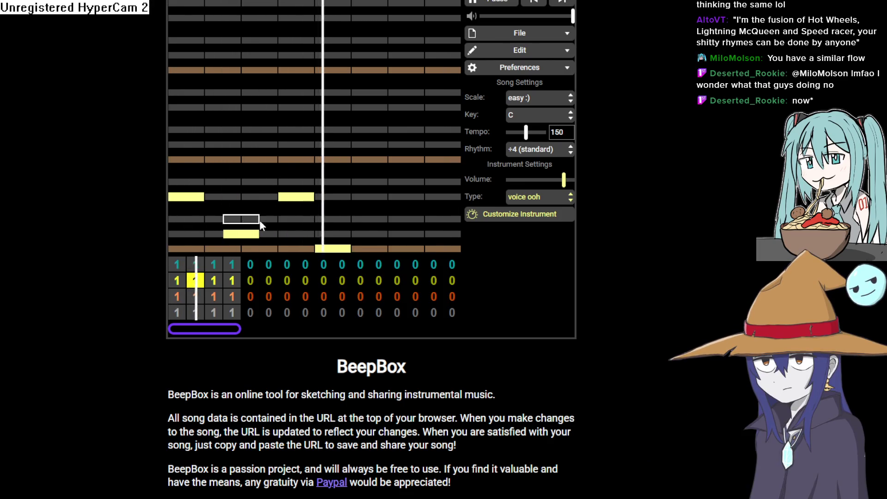
Stop the song, select bar 1 of the music box channel, and preview the loop briefly
key(space)
click(176, 264)
key(space)
key(space)
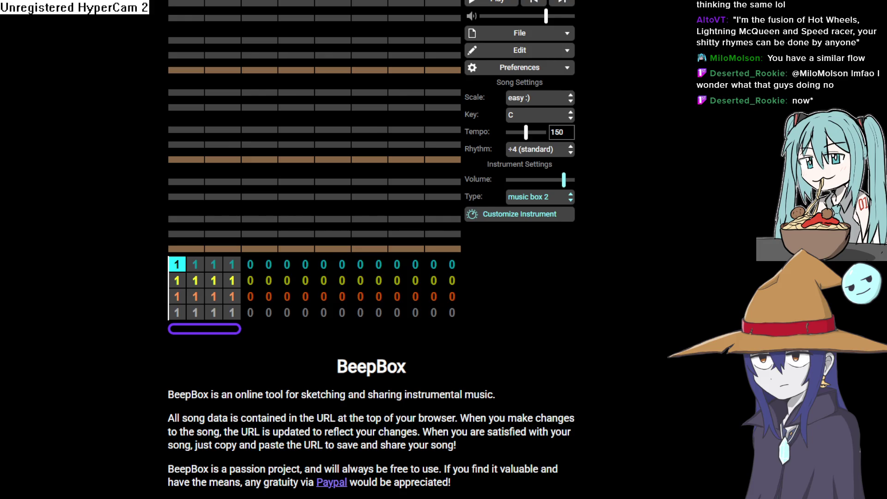
Reload to the tempo-88 version of the song with the slap bass pattern
key(F5)
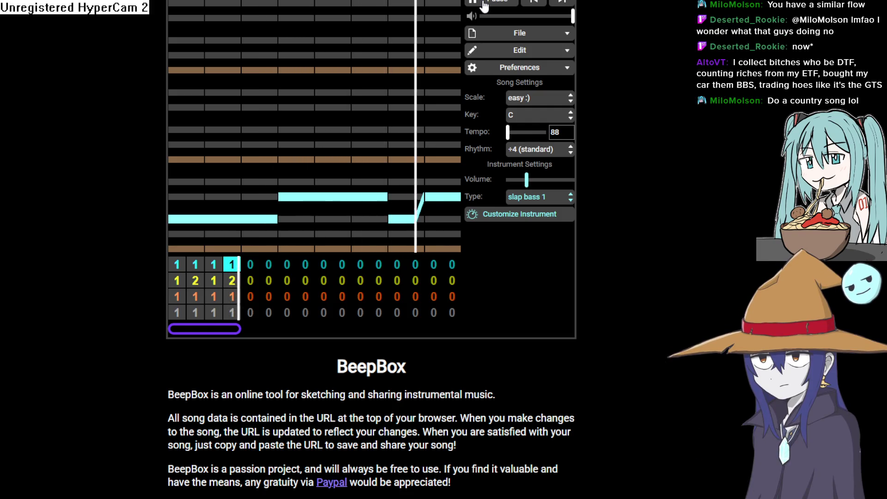
Stop and replay the tempo-88 song, then play the tempo-150 voice ooh version
click(484, 6)
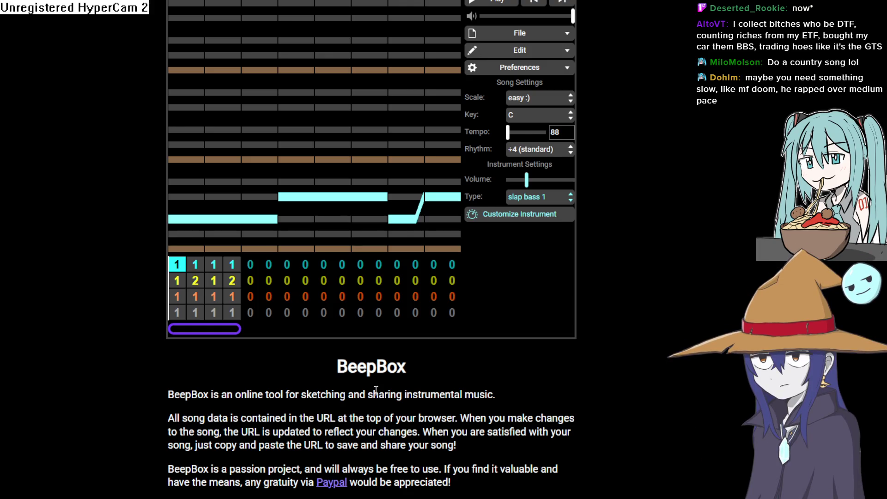
click(490, 9)
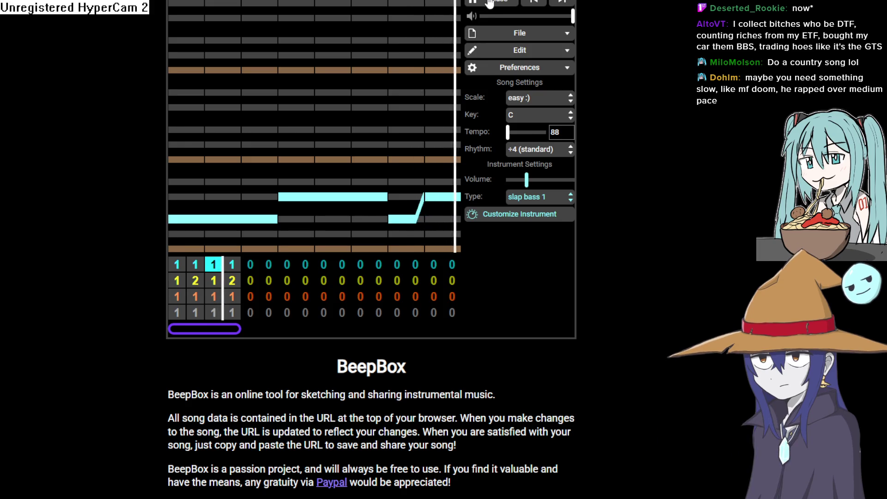
click(490, 3)
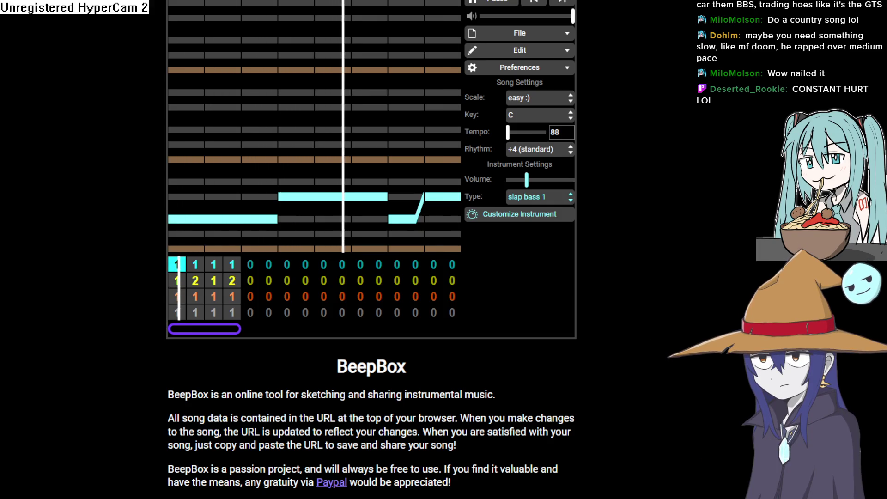
click(494, 4)
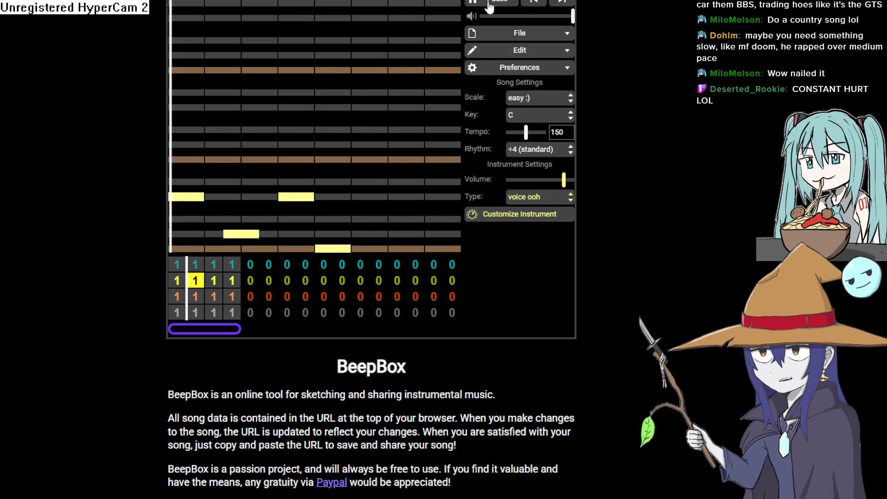